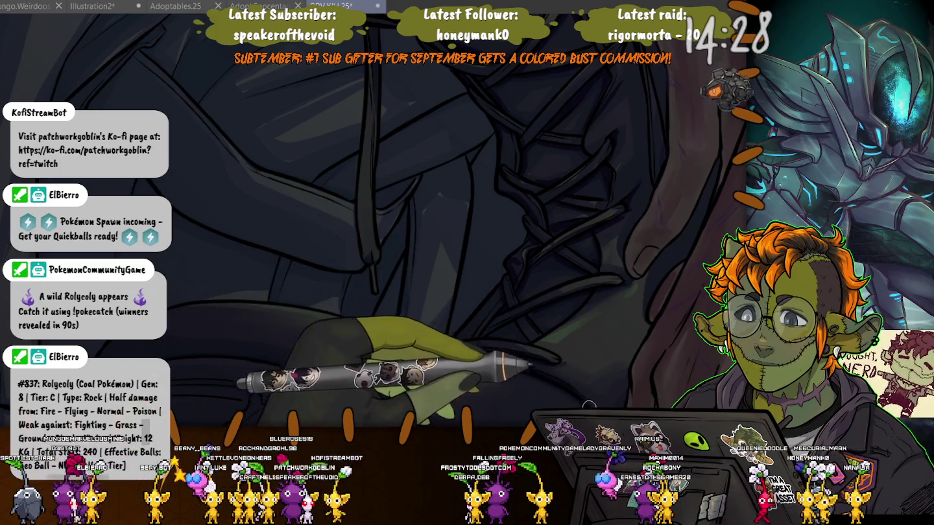
# Pan down along the crossing straps, zoom out, and shift the view to the forearm beside them.
pyautogui.moveTo(546, 377); pyautogui.dragTo(585, 334)
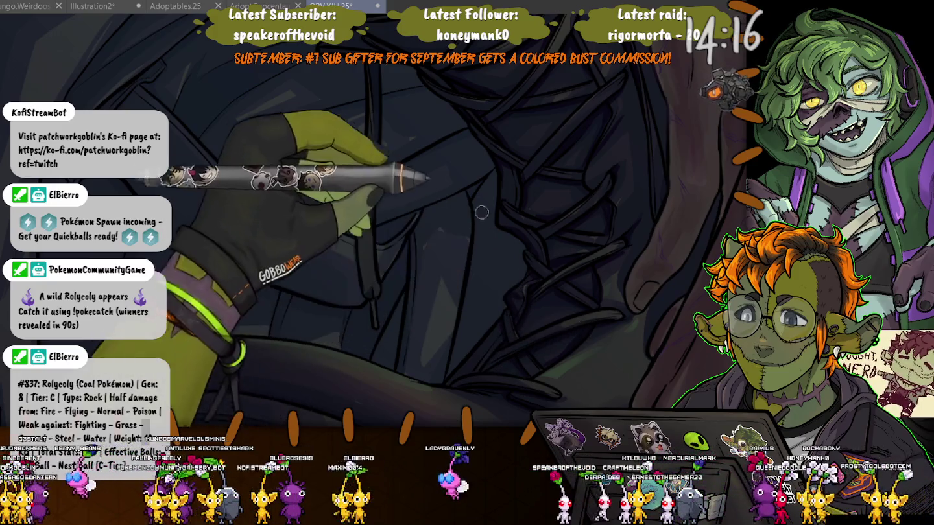
pyautogui.moveTo(559, 337); pyautogui.dragTo(559, 241)
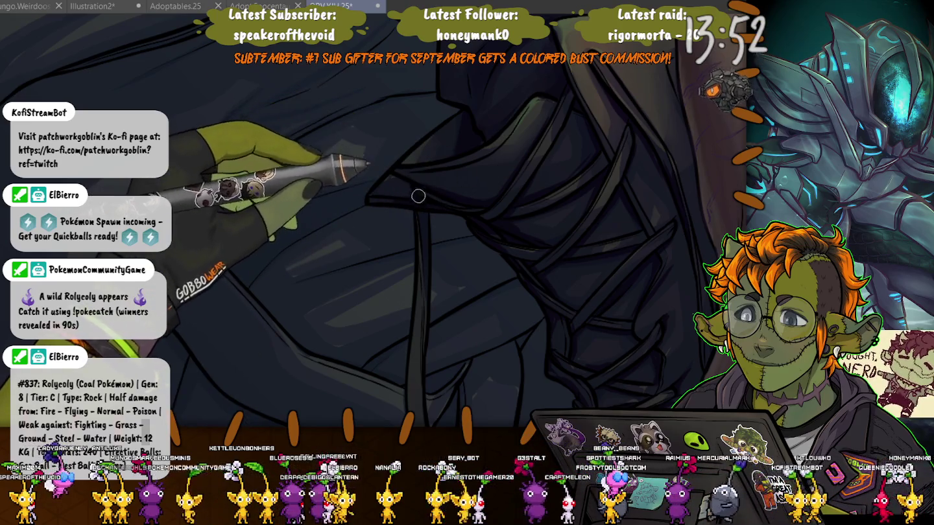
pyautogui.hotkey('ctrl', '-')
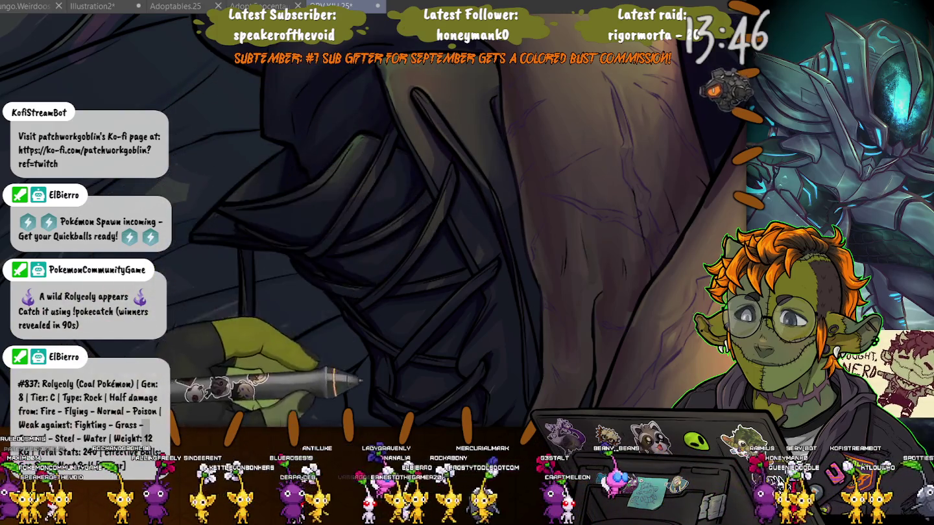
pyautogui.moveTo(482, 190); pyautogui.dragTo(478, 47)
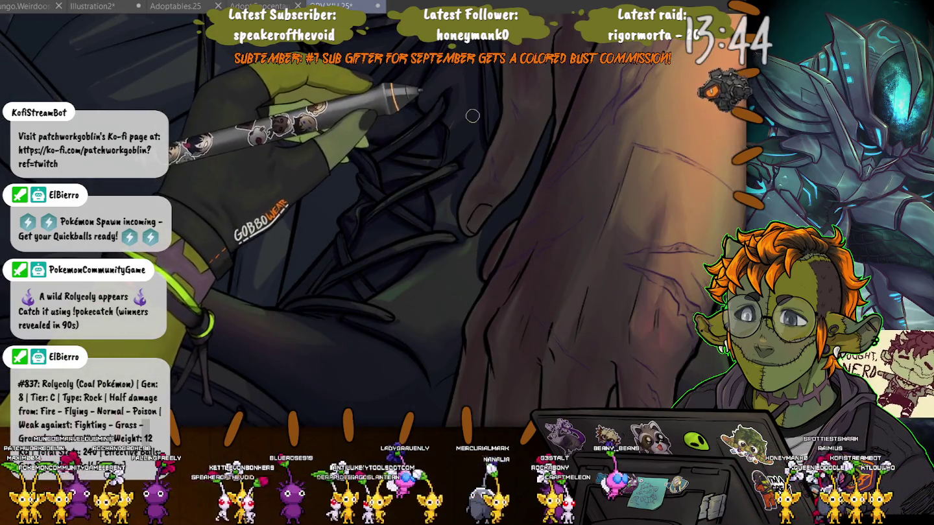
pyautogui.scroll(-2, 472, 115)
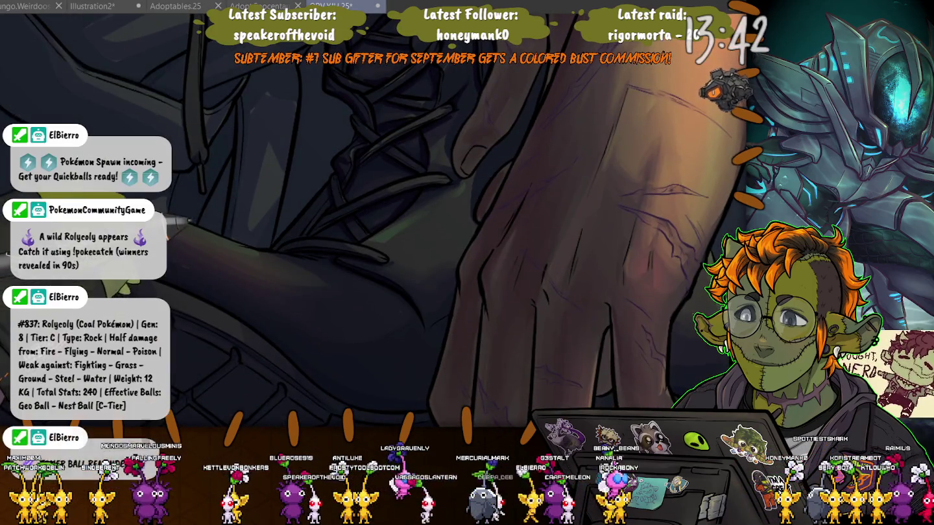
# Pan up the straps, zoom in and out on the lacing, then pan to reveal the mesh below.
pyautogui.moveTo(482, 41); pyautogui.dragTo(482, 158)
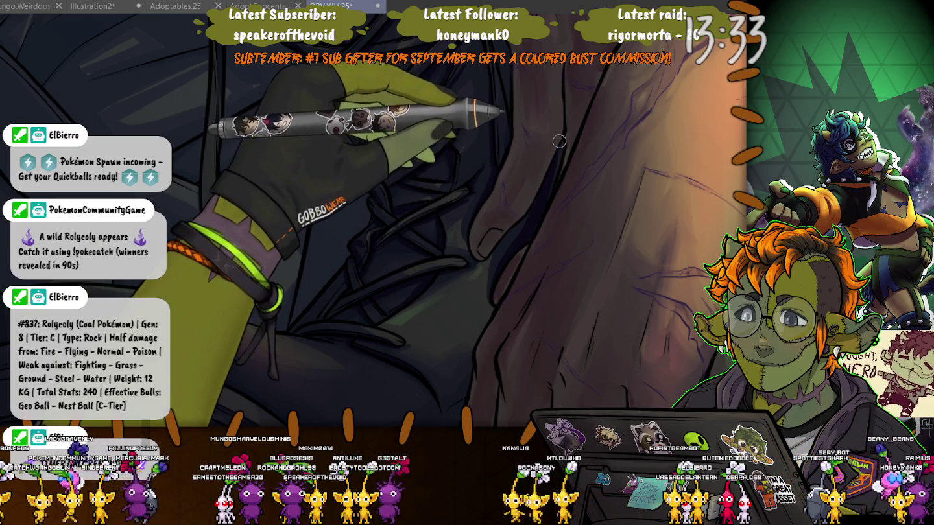
pyautogui.hotkey('ctrl', '-')
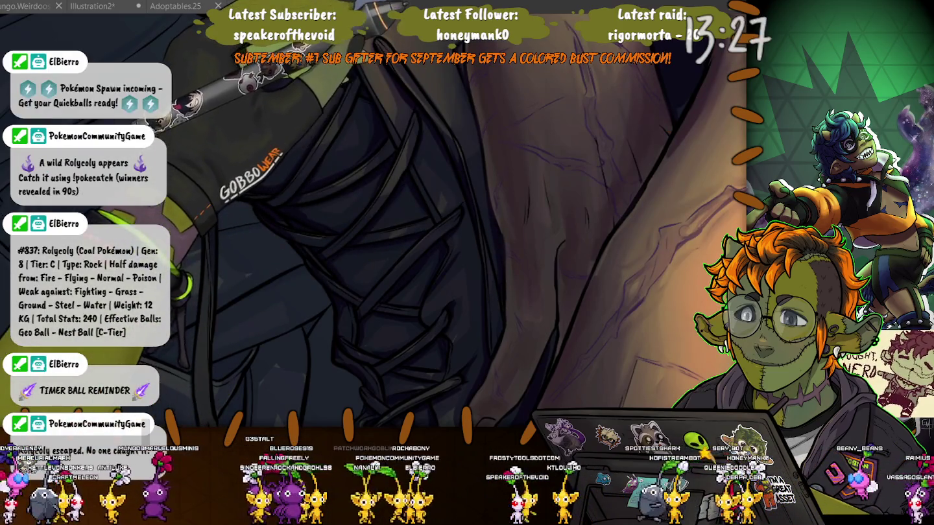
pyautogui.hotkey('ctrl', '+')
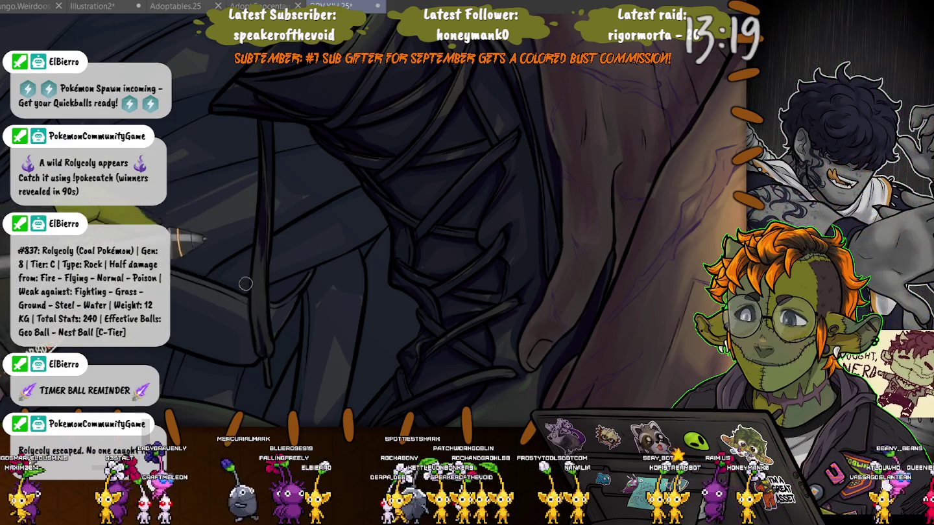
pyautogui.hotkey('ctrl', '-')
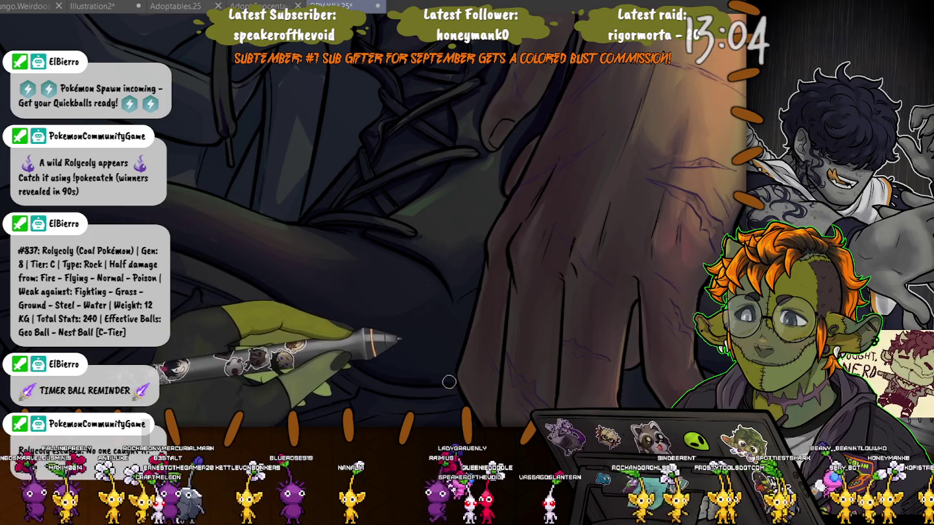
pyautogui.moveTo(401, 382); pyautogui.dragTo(563, 370)
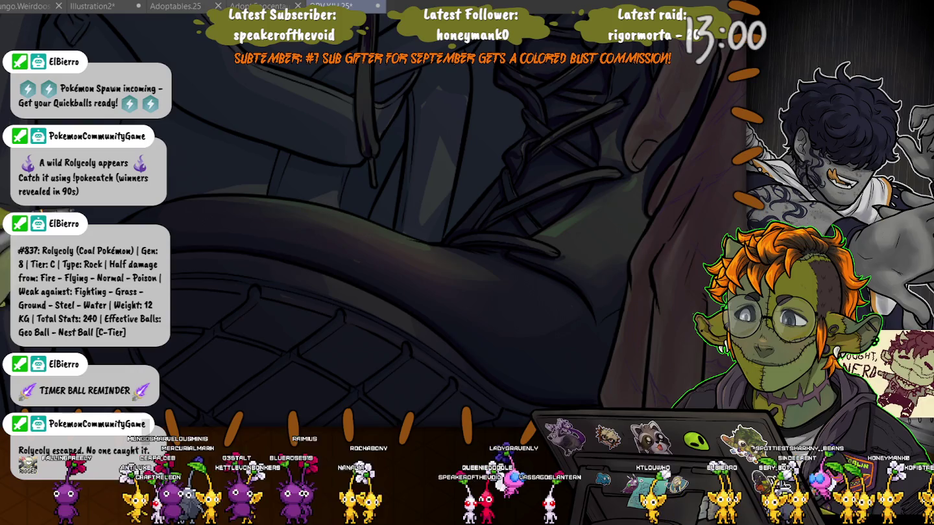
# Paint soft shading into the diamond criss-cross tread of the boot sole.
pyautogui.scroll(-5, 422, 227)
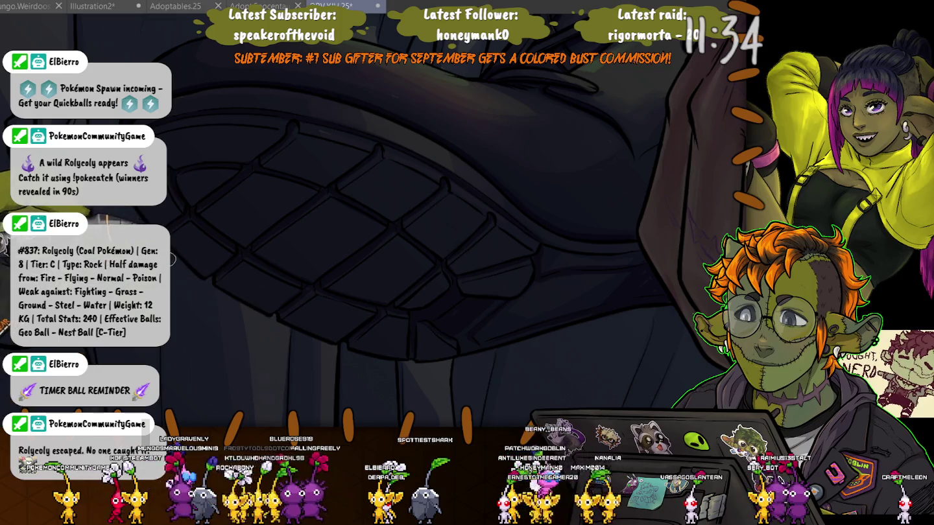
pyautogui.scroll(-3, 476, 289)
# Zoom out to check the figure, center on the legs, and zoom into the hand on the knee to paint veins.
pyautogui.scroll(-3, 454, 312)
pyautogui.scroll(-3, 428, 344)
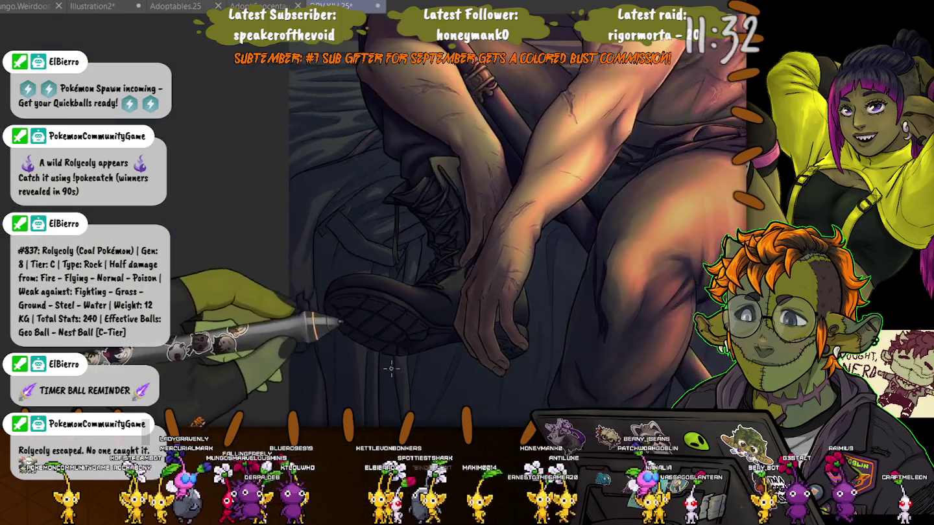
pyautogui.scroll(-3, 388, 389)
pyautogui.moveTo(388, 388); pyautogui.dragTo(236, 327)
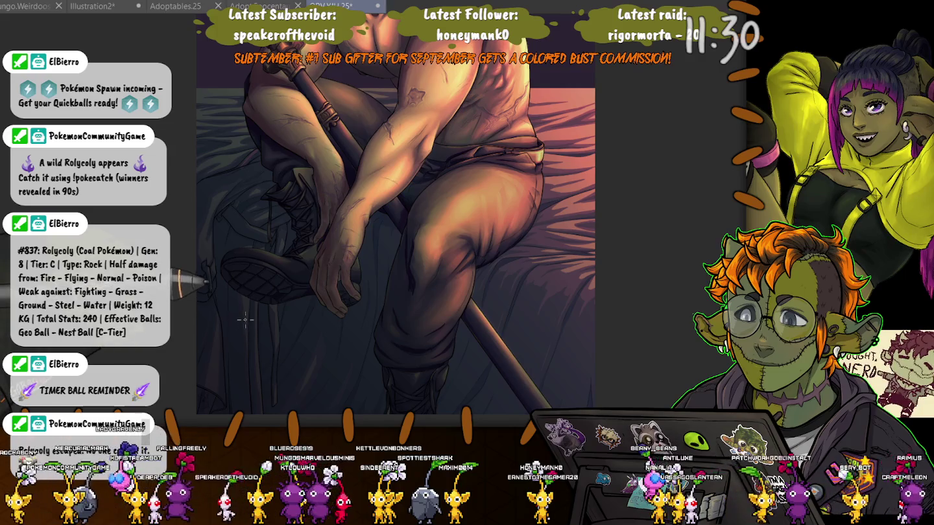
pyautogui.scroll(3, 246, 317)
pyautogui.scroll(2, 292, 305)
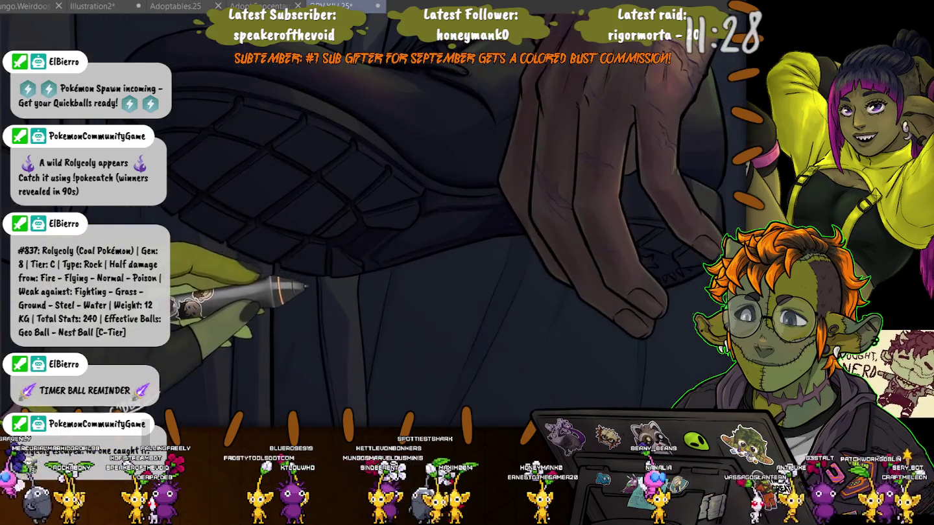
pyautogui.scroll(1, 454, 285)
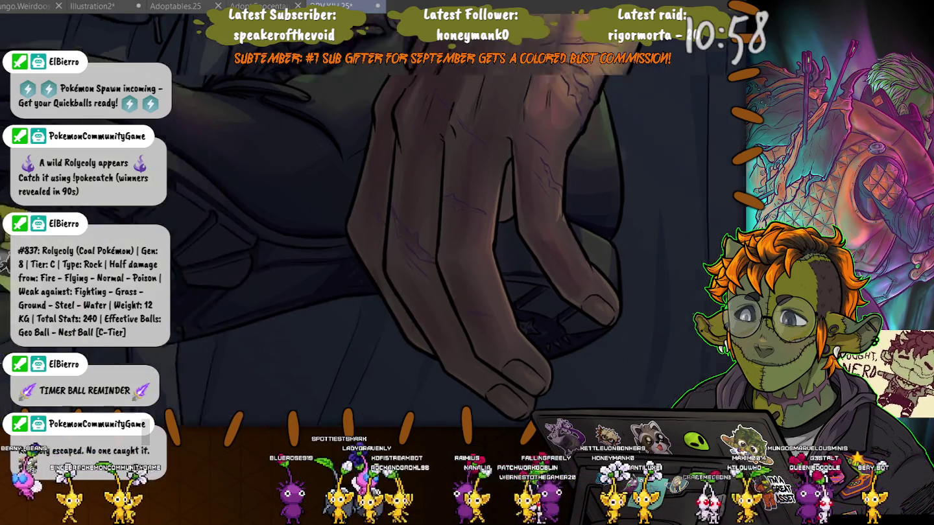
pyautogui.scroll(2, 355, 335)
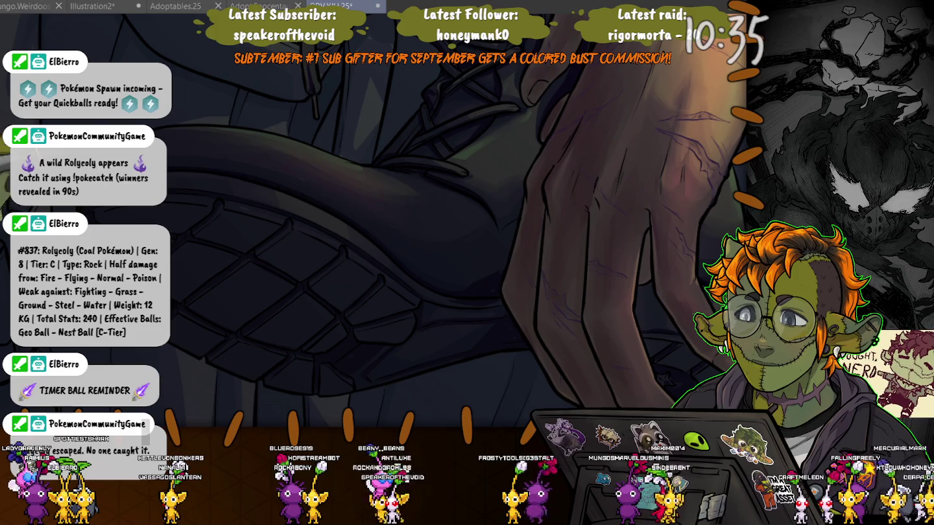
pyautogui.hotkey('ctrl', '-')
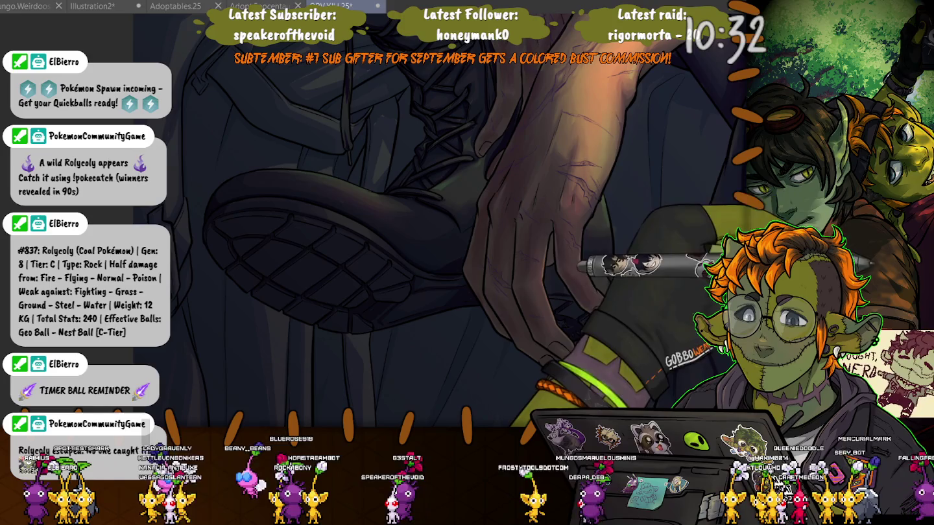
# Zoom in and shade the hand beside the curtain, then pan over to the boot sole.
pyautogui.hotkey('ctrl', '+')
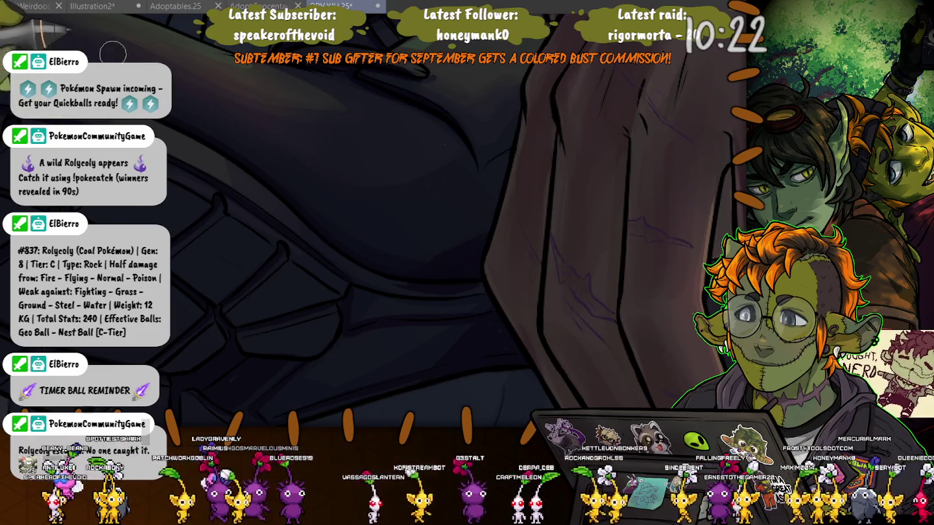
pyautogui.scroll(2, 371, 280)
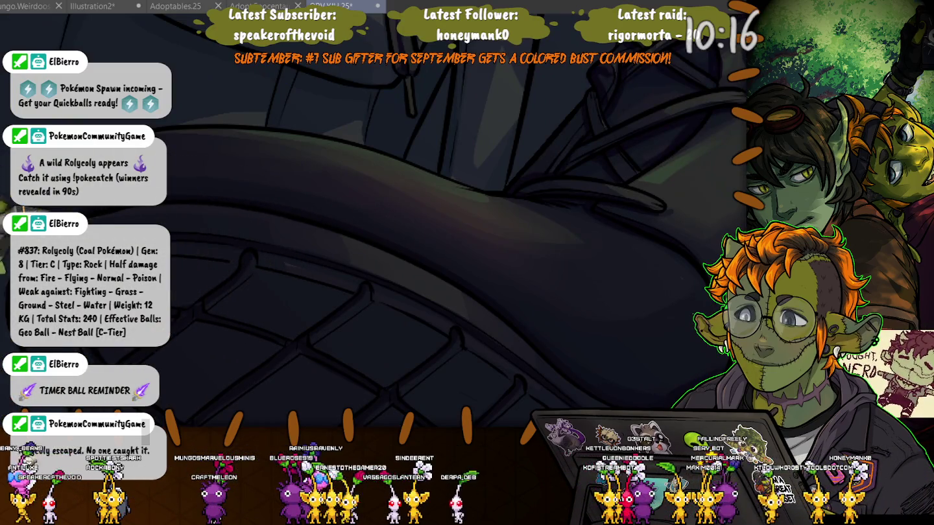
pyautogui.scroll(2, 454, 227)
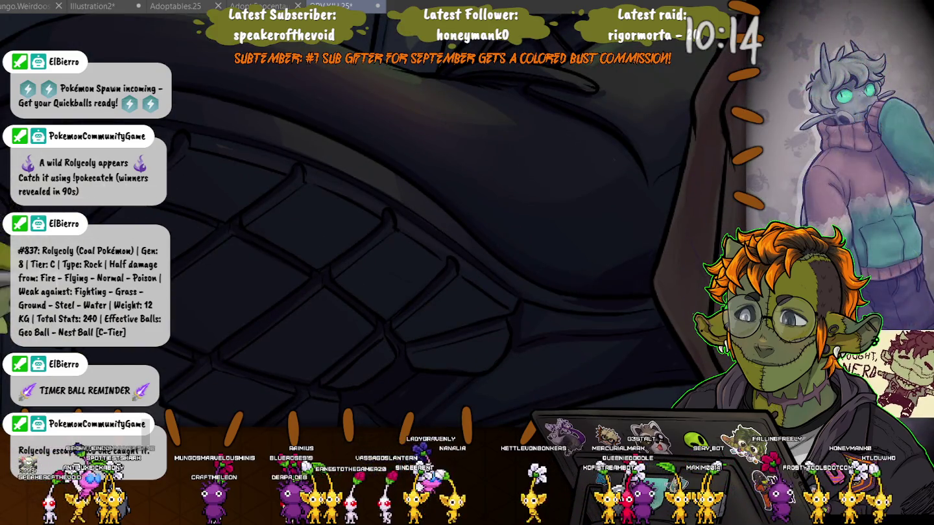
pyautogui.scroll(1, 454, 227)
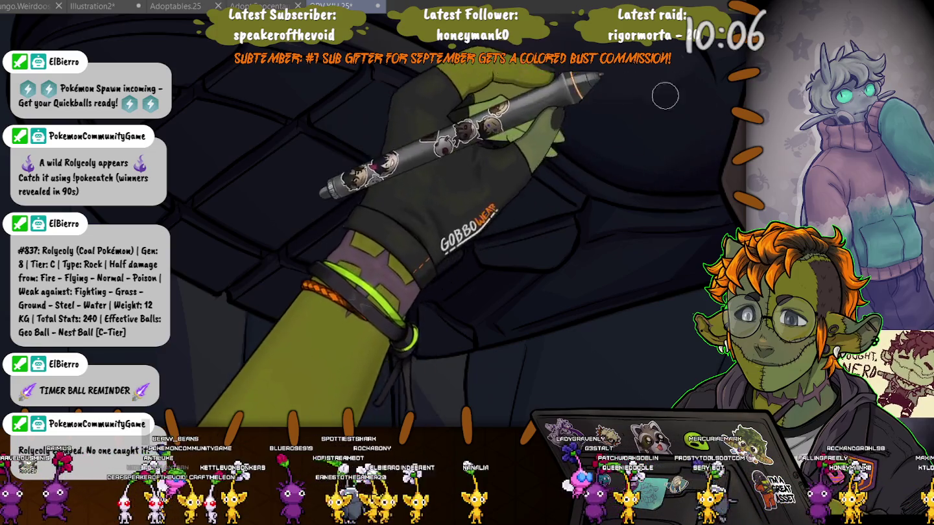
pyautogui.moveTo(715, 137); pyautogui.dragTo(478, 145)
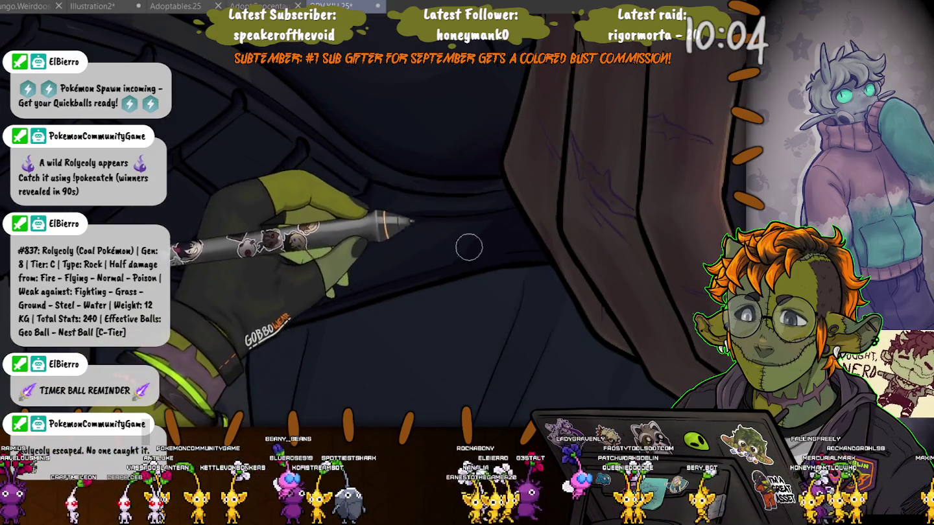
pyautogui.moveTo(208, 178); pyautogui.dragTo(213, 79)
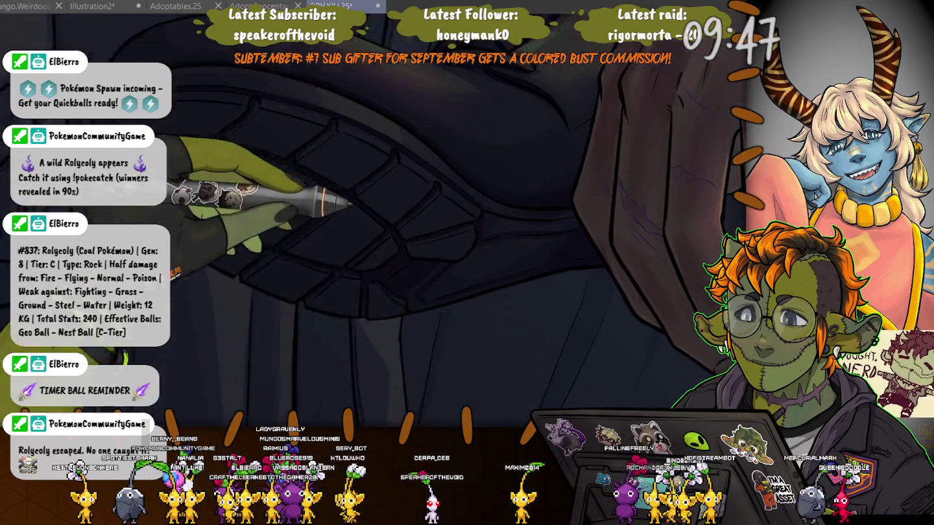
pyautogui.moveTo(579, 195)
pyautogui.mouseDown()
pyautogui.moveTo(263, 213)
pyautogui.moveTo(239, 186)
pyautogui.mouseUp()
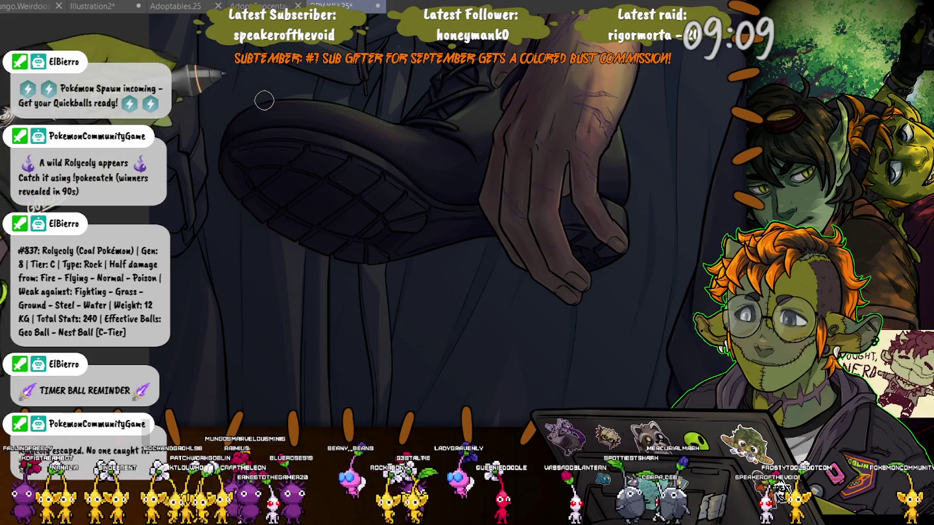
# Zoom out, then zoom in closer to frame the boot laces and shin above the sole.
pyautogui.scroll(3, 264, 99)
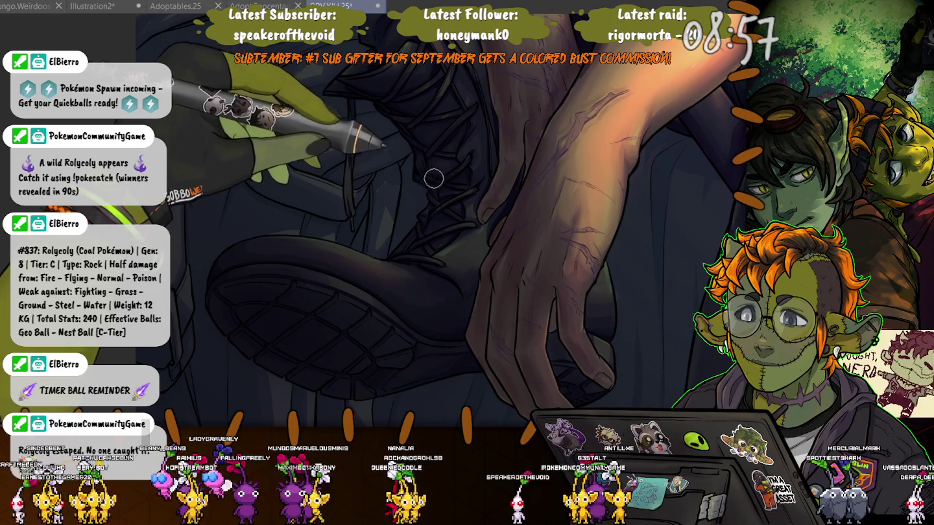
pyautogui.hotkey('ctrl', '-')
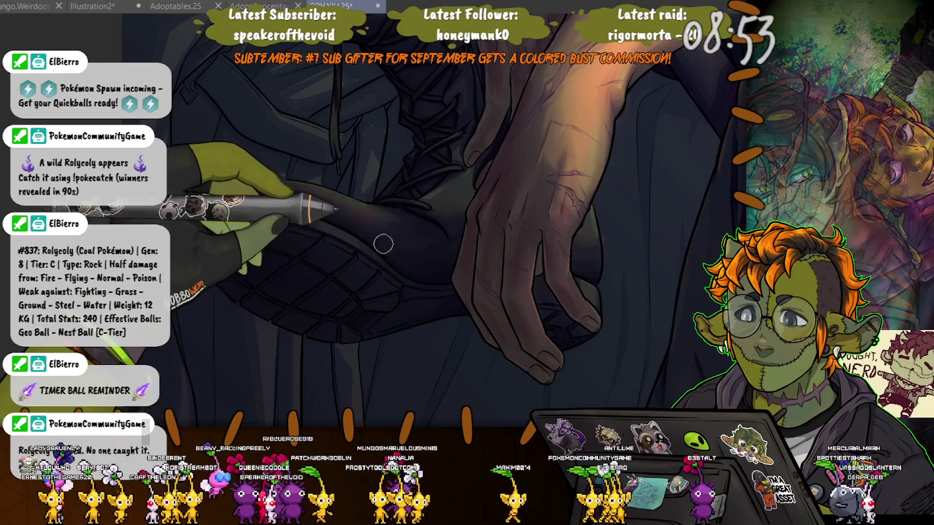
pyautogui.hotkey('ctrl', '+')
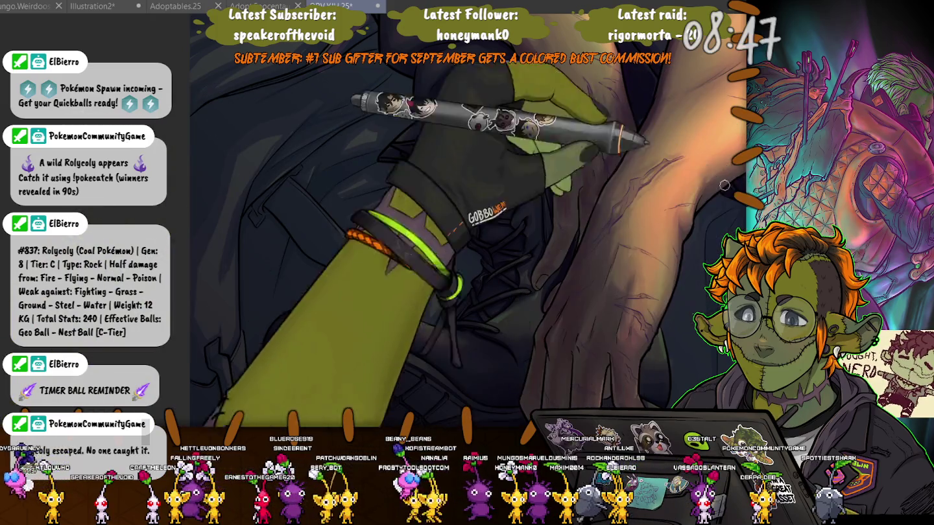
pyautogui.hotkey('ctrl', '+')
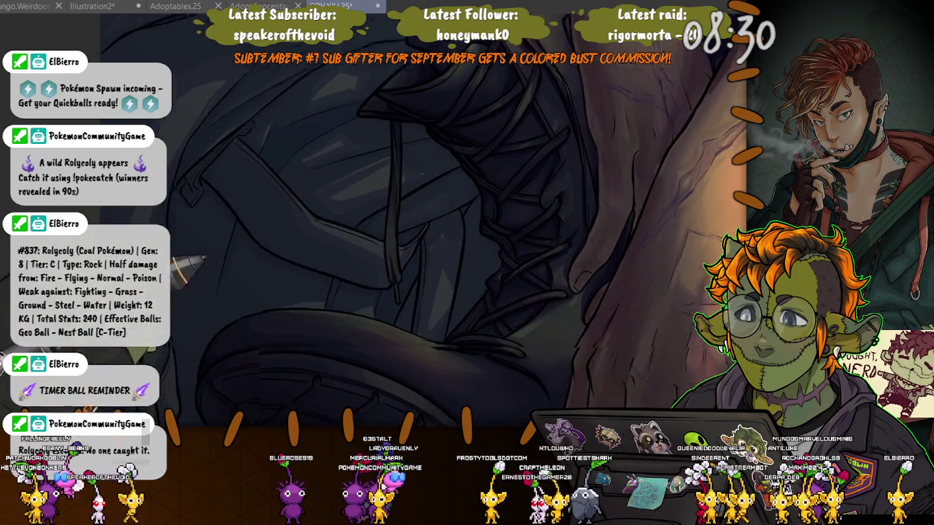
# Pan up the boot and paint soft shading over the sole tread and crossed laces.
pyautogui.moveTo(188, 284); pyautogui.dragTo(170, 207)
pyautogui.moveTo(188, 319); pyautogui.dragTo(198, 252)
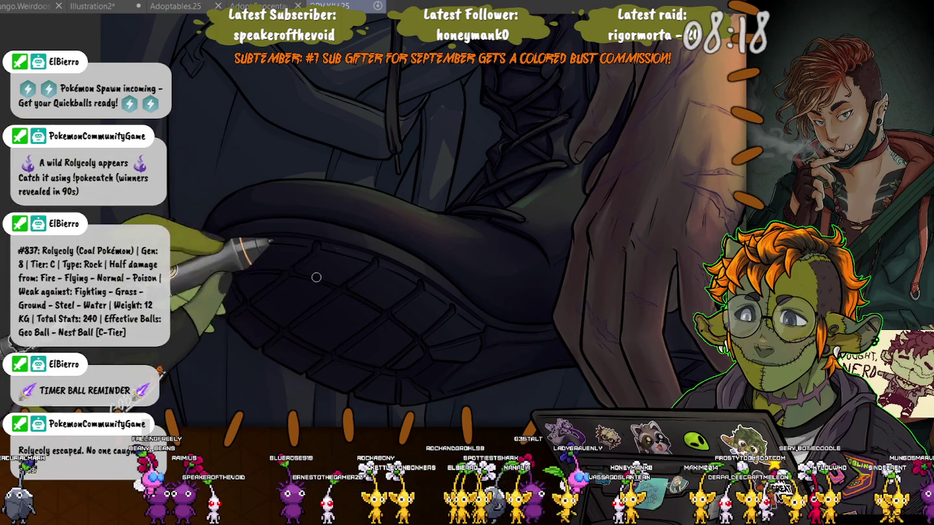
pyautogui.moveTo(321, 282); pyautogui.dragTo(359, 367)
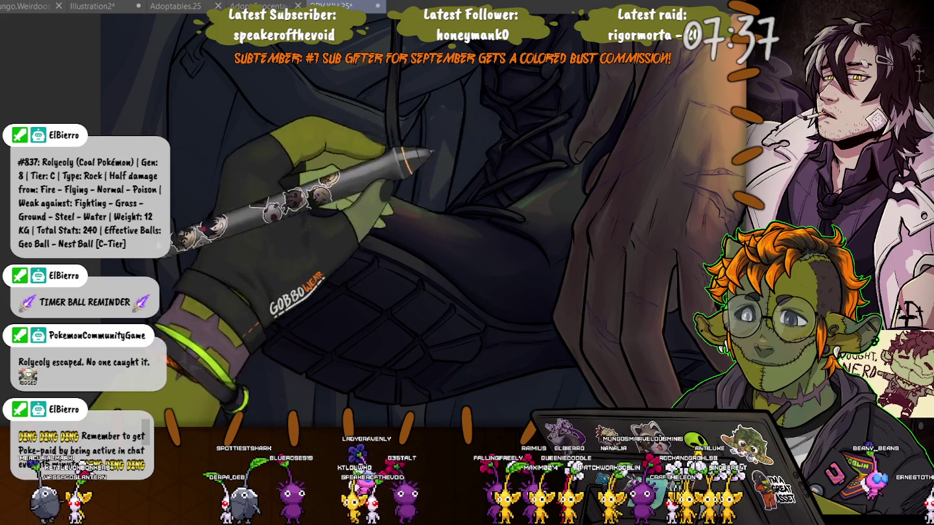
pyautogui.moveTo(546, 196); pyautogui.dragTo(423, 135)
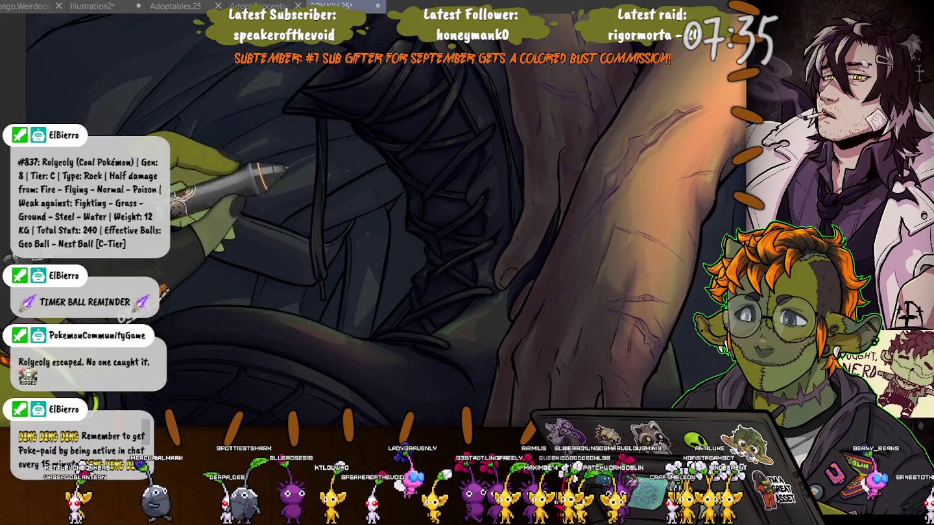
# Pull back from the boot laces, reveal more of the leg, then pan across to the resting hand.
pyautogui.scroll(3, 423, 134)
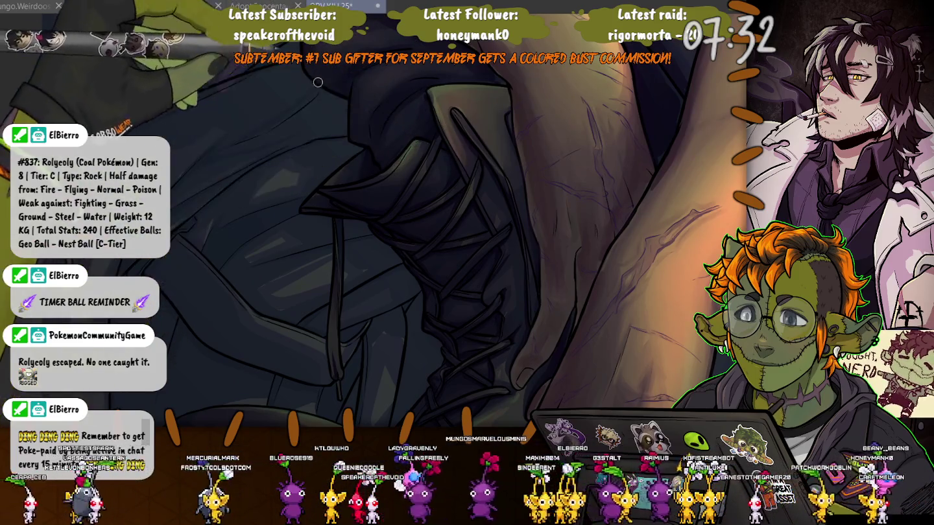
pyautogui.moveTo(465, 168); pyautogui.dragTo(385, 162)
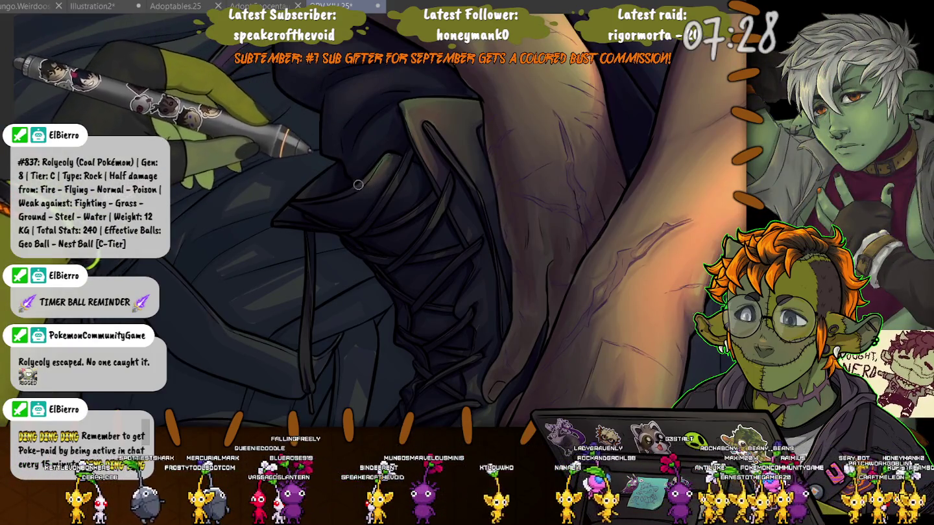
pyautogui.moveTo(377, 184); pyautogui.dragTo(287, 101)
pyautogui.moveTo(370, 114); pyautogui.dragTo(435, 179)
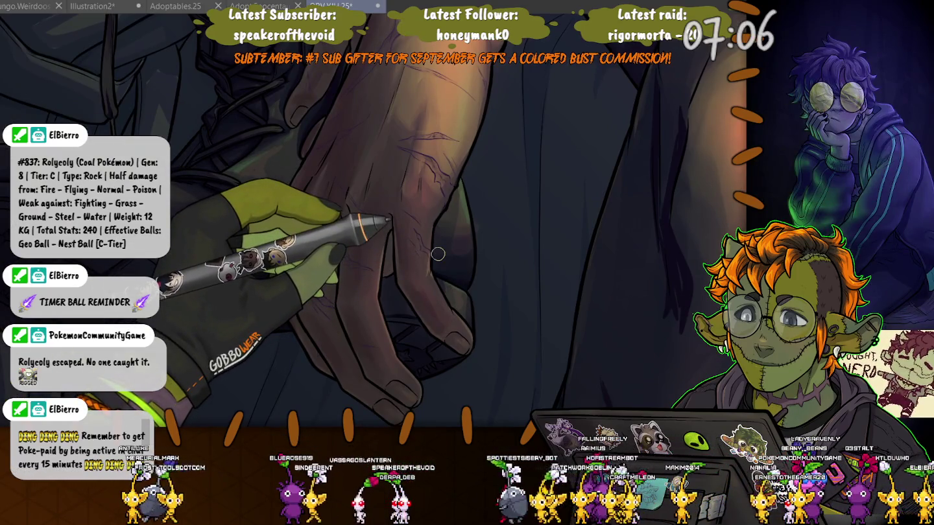
# Render detail on the hand, then the boot laces and shin, and zoom out to the crossed legs.
pyautogui.moveTo(438, 253); pyautogui.dragTo(567, 266)
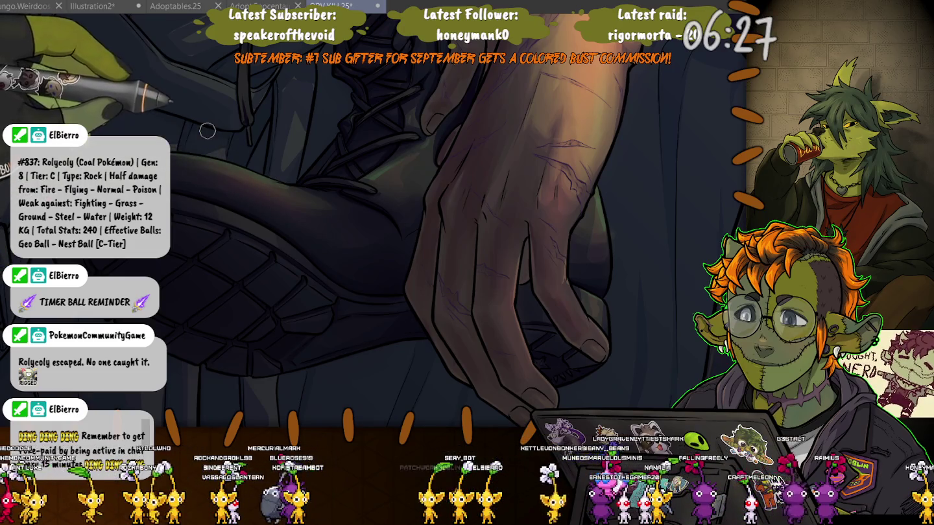
pyautogui.moveTo(207, 159); pyautogui.dragTo(446, 151)
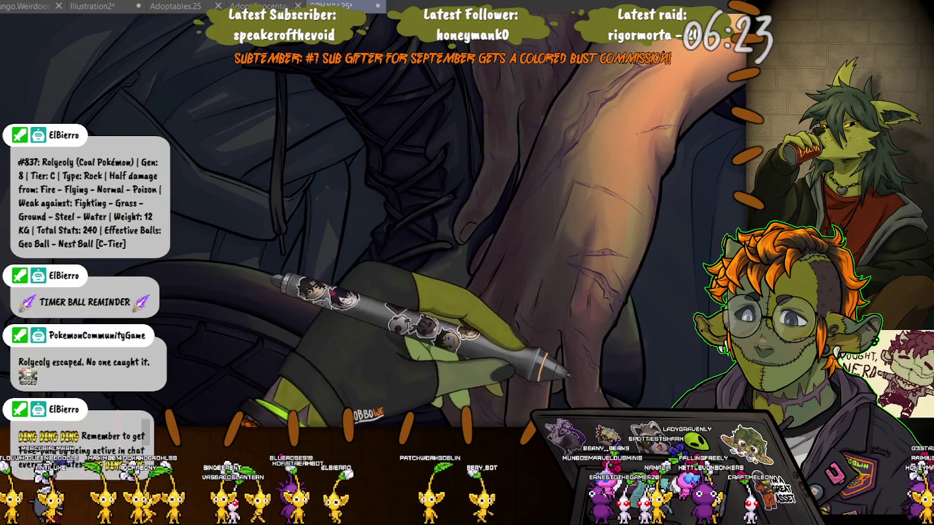
pyautogui.moveTo(627, 391); pyautogui.dragTo(561, 360)
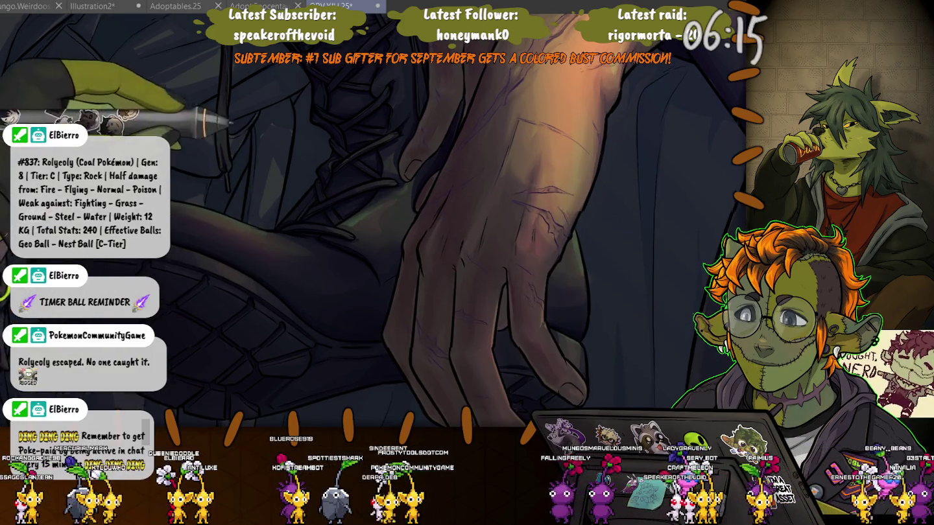
pyautogui.moveTo(211, 259); pyautogui.dragTo(363, 85)
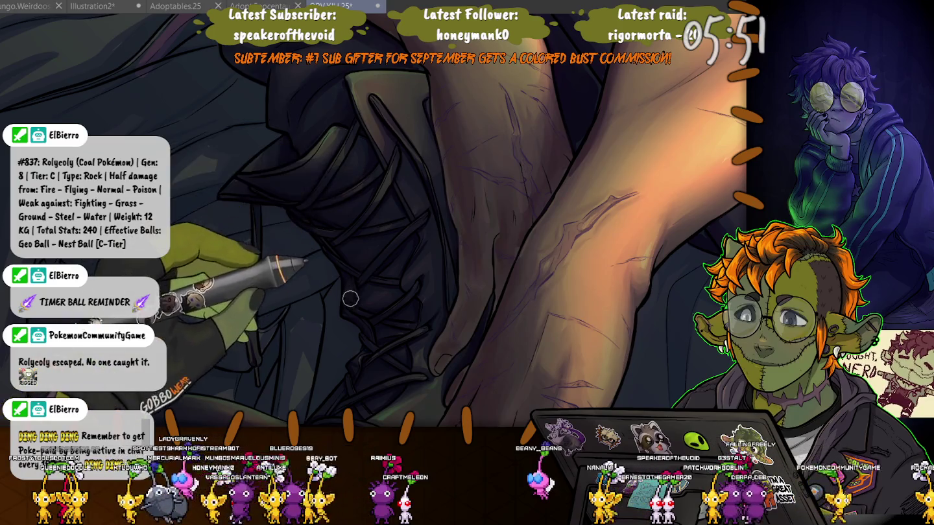
pyautogui.hotkey('ctrl', '-')
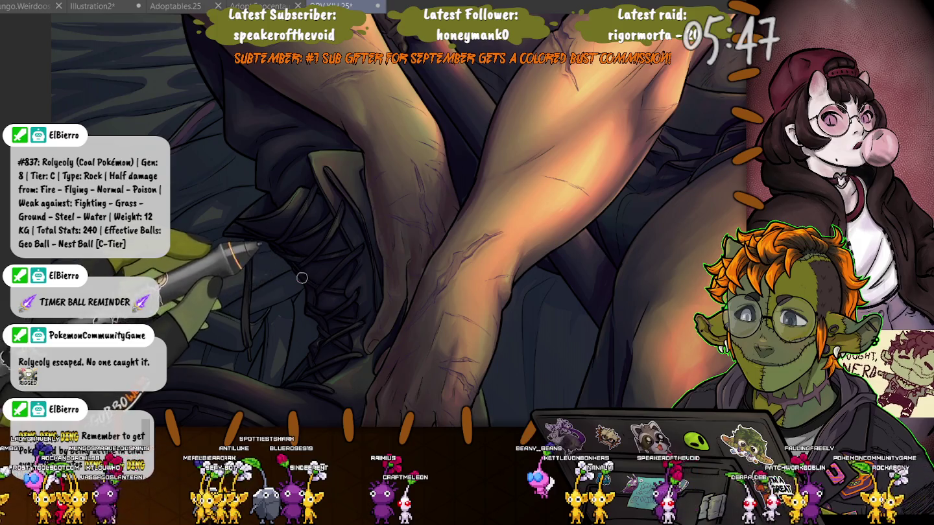
# Zoom out to check the whole seated figure, then zoom back in on the hand and knee.
pyautogui.scroll(-2, 324, 303)
pyautogui.scroll(-2, 325, 303)
pyautogui.scroll(-2, 325, 303)
pyautogui.scroll(-1, 325, 303)
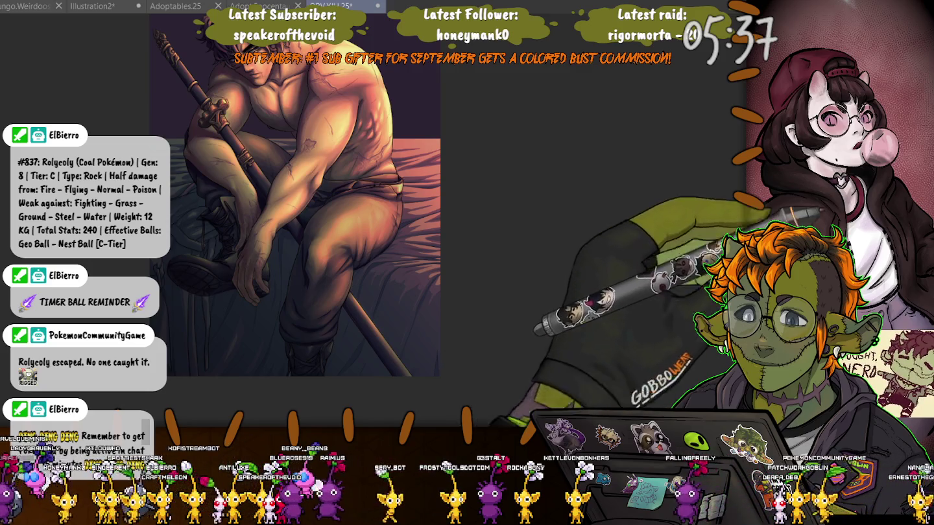
pyautogui.scroll(2, 234, 194)
pyautogui.scroll(2, 234, 195)
pyautogui.scroll(3, 234, 195)
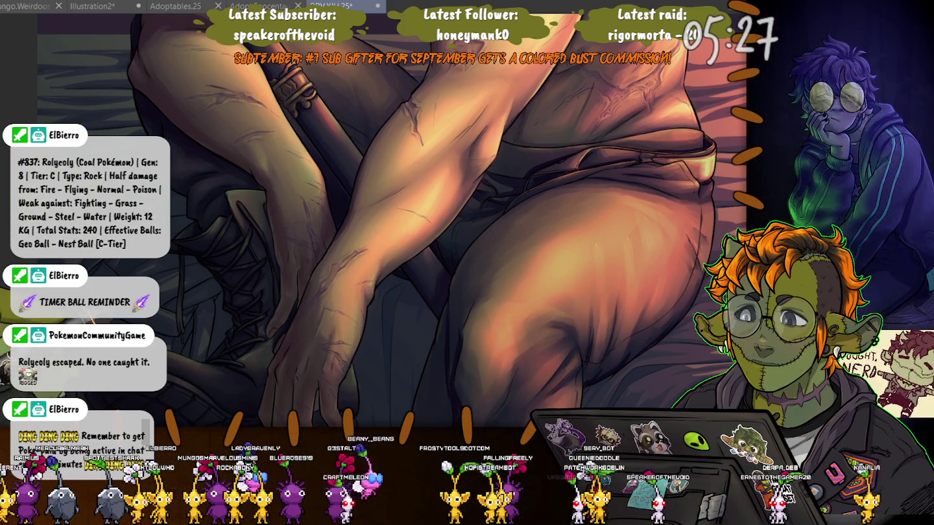
pyautogui.hotkey('ctrl', '-')
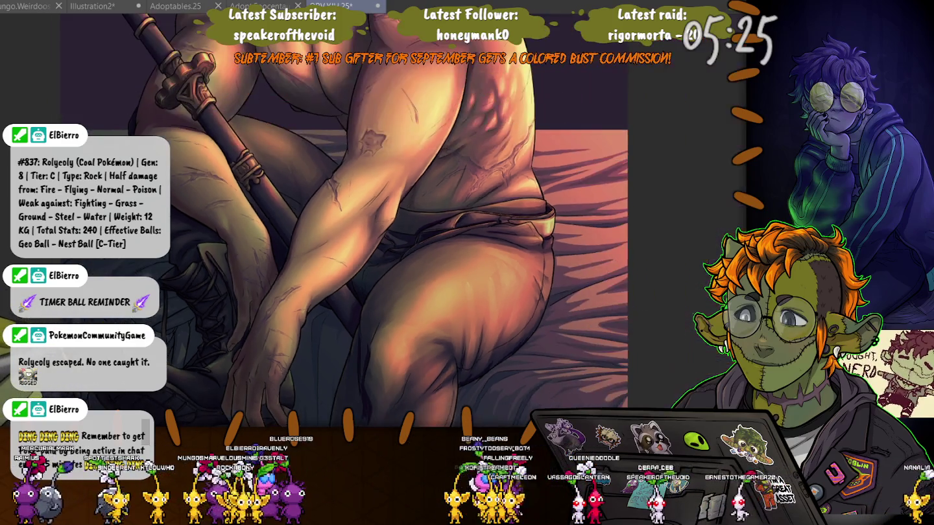
pyautogui.hotkey('ctrl', '-')
pyautogui.hotkey('ctrl', '-')
pyautogui.hotkey('ctrl', '-')
pyautogui.hotkey('ctrl', '-')
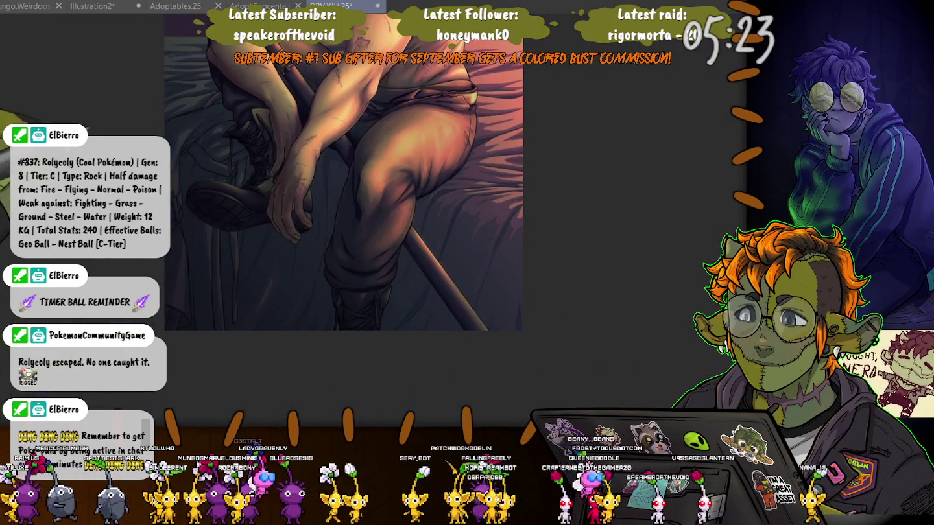
pyautogui.hotkey('ctrl', '+')
pyautogui.hotkey('ctrl', '+')
pyautogui.hotkey('ctrl', '+')
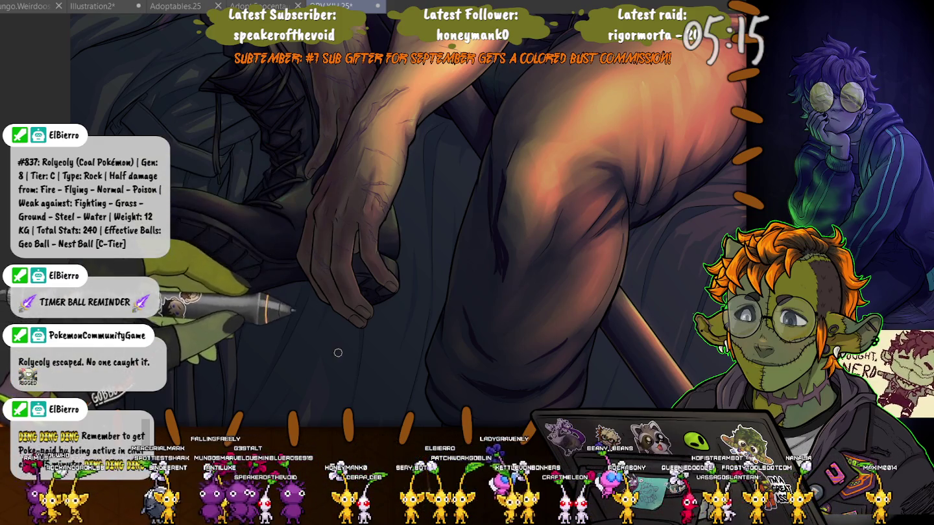
# Tilt the view across the crossed forearms and paint scar and vein shading on them.
pyautogui.moveTo(330, 284); pyautogui.dragTo(422, 395)
pyautogui.moveTo(233, 323); pyautogui.dragTo(205, 345)
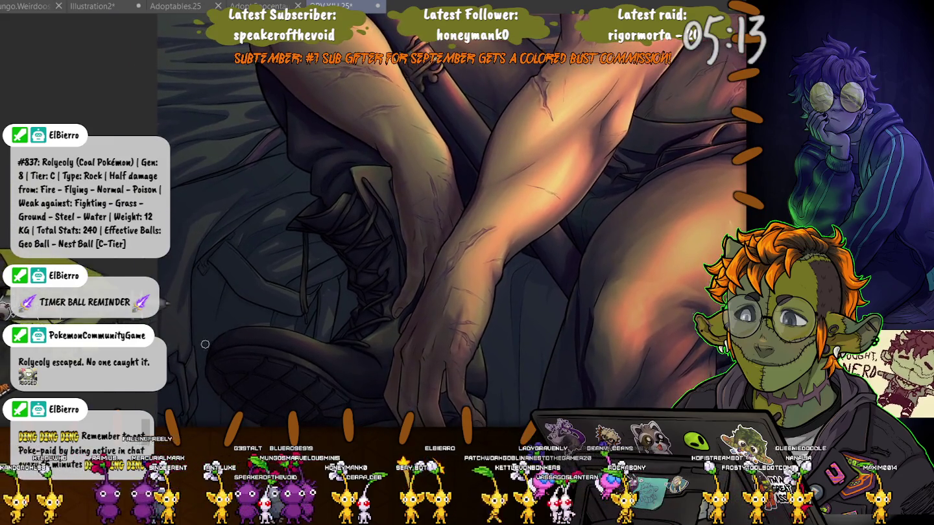
pyautogui.scroll(-3, 210, 351)
pyautogui.scroll(-2, 208, 344)
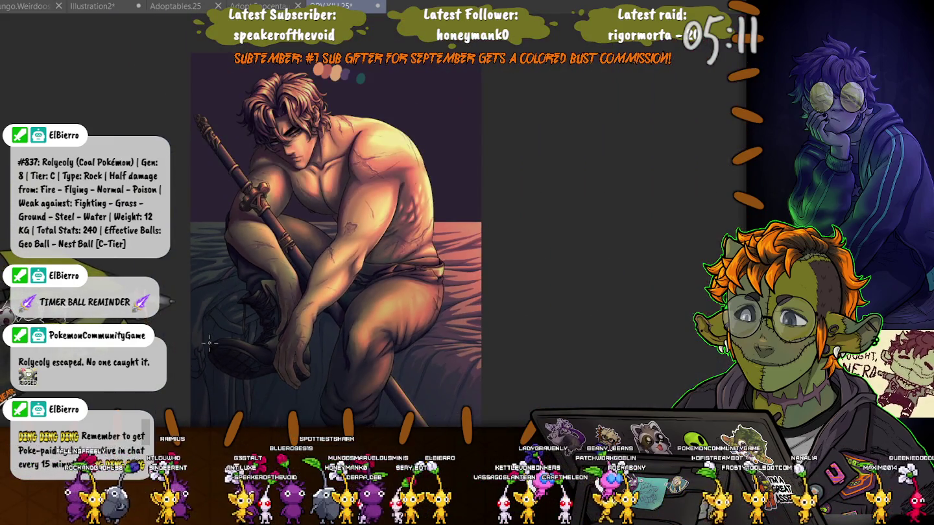
pyautogui.scroll(-2, 210, 343)
pyautogui.scroll(2, 209, 340)
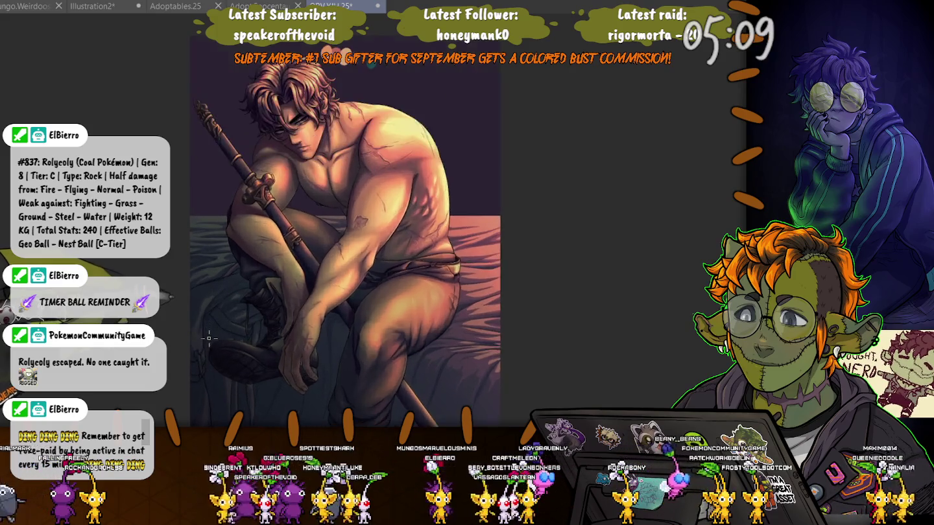
pyautogui.scroll(2, 210, 340)
pyautogui.scroll(2, 209, 341)
pyautogui.scroll(2, 306, 377)
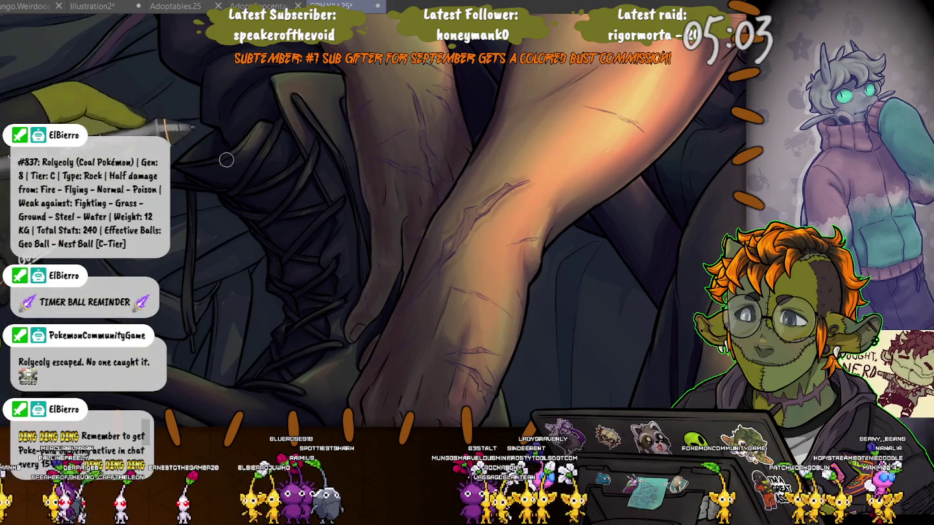
# Reshape the boot under the resting hand and pull it toward the lower-left.
pyautogui.scroll(-5, 230, 157)
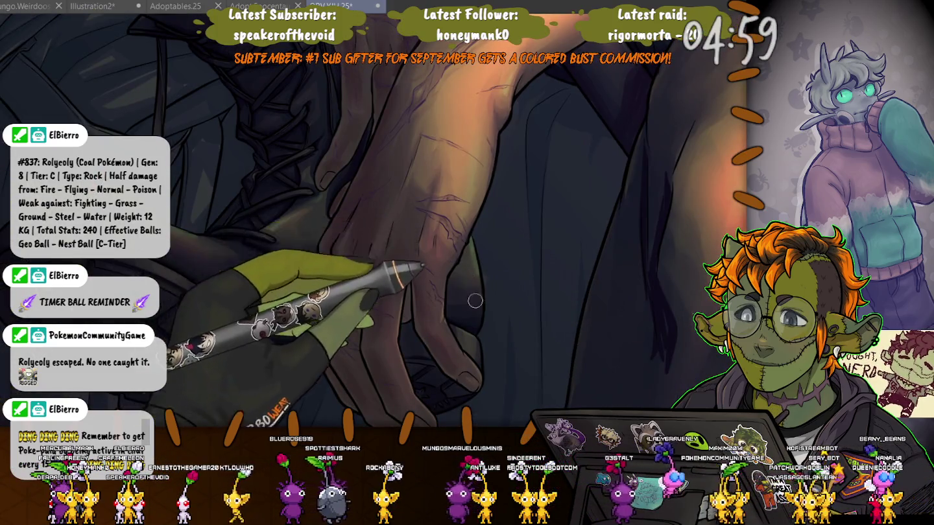
pyautogui.moveTo(237, 224); pyautogui.dragTo(167, 186)
pyautogui.hotkey('ctrl', '-')
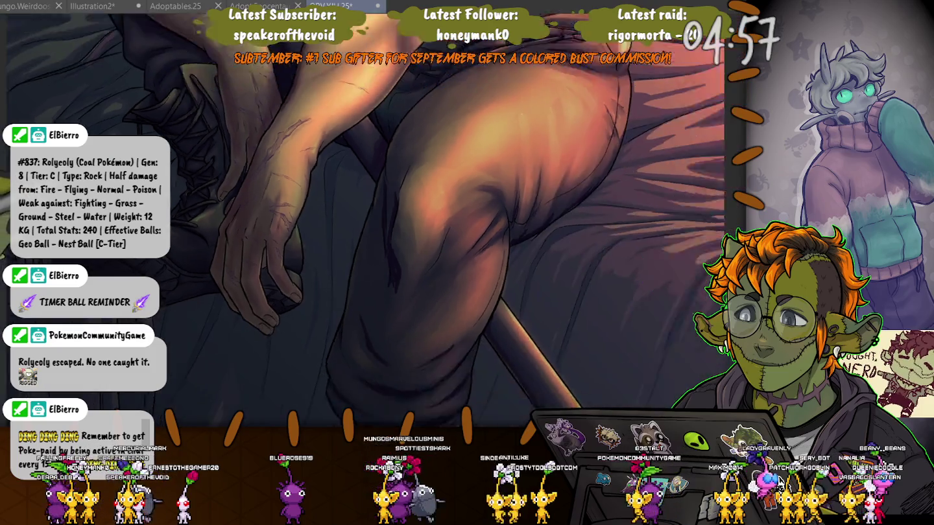
pyautogui.hotkey('ctrl', '-')
pyautogui.hotkey('ctrl', '-')
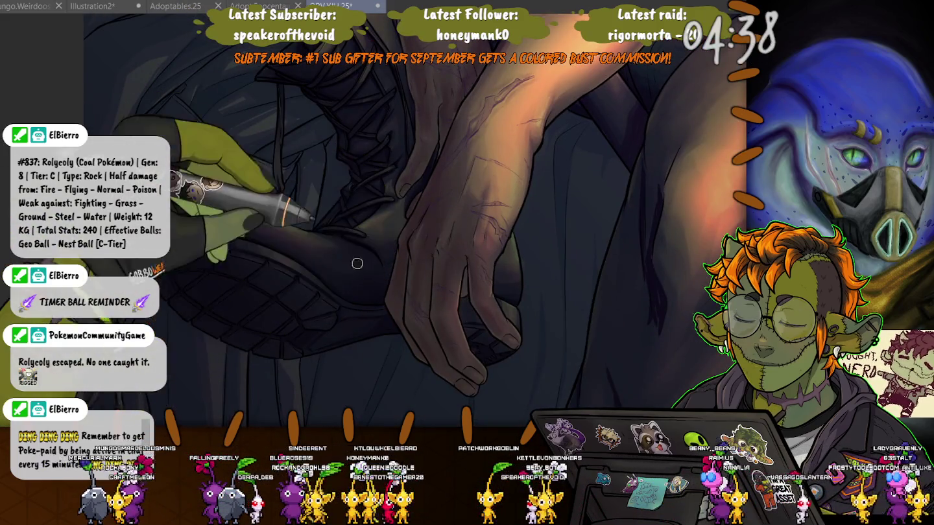
pyautogui.moveTo(358, 275); pyautogui.dragTo(219, 309)
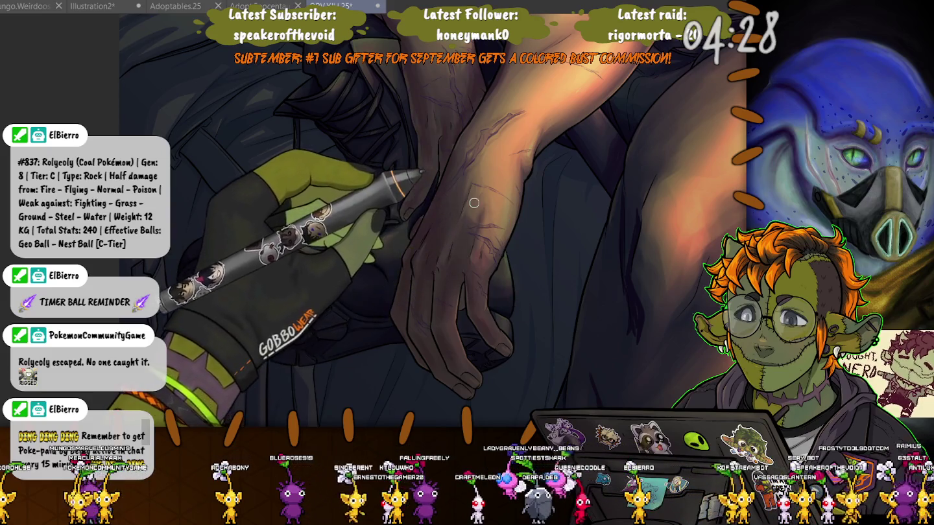
pyautogui.scroll(-5, 519, 305)
pyautogui.scroll(-3, 458, 220)
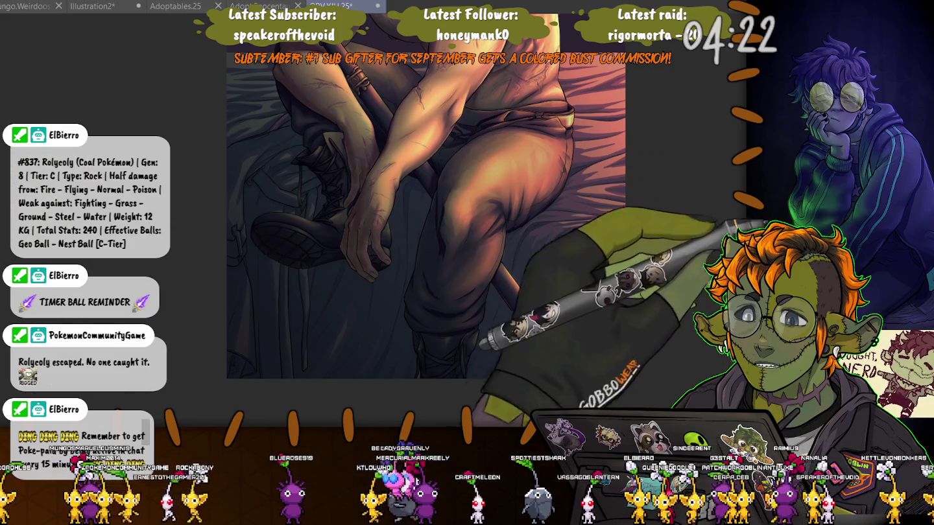
# Paint laces and sole shading on the boot below the trouser leg.
pyautogui.scroll(3, 396, 185)
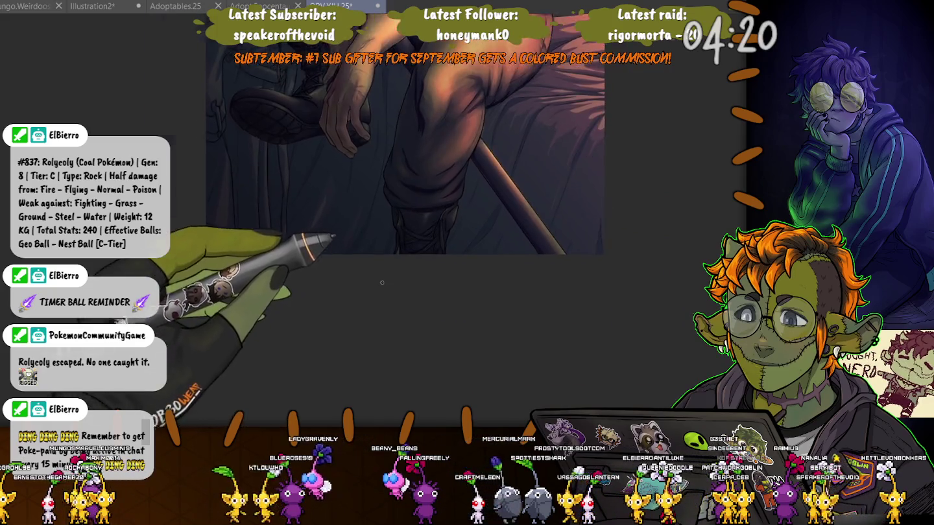
pyautogui.scroll(3, 396, 185)
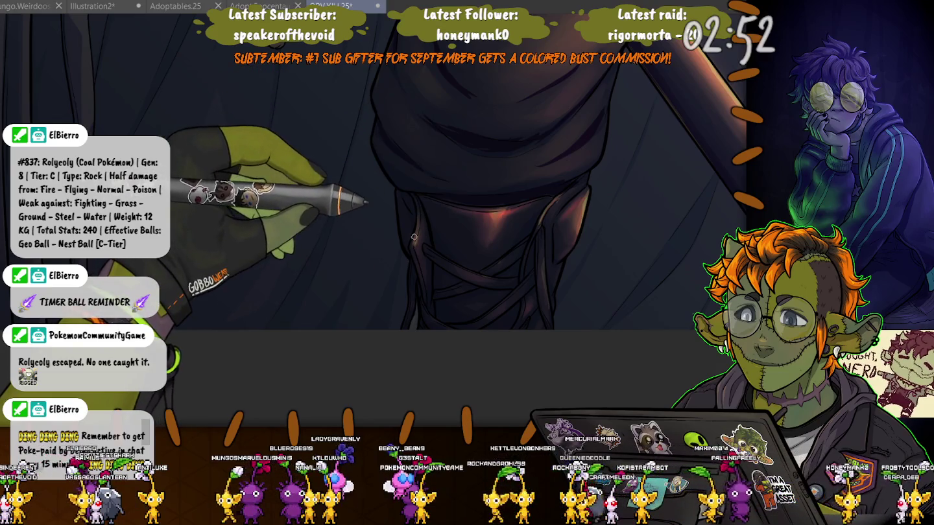
pyautogui.moveTo(414, 237); pyautogui.dragTo(246, 261)
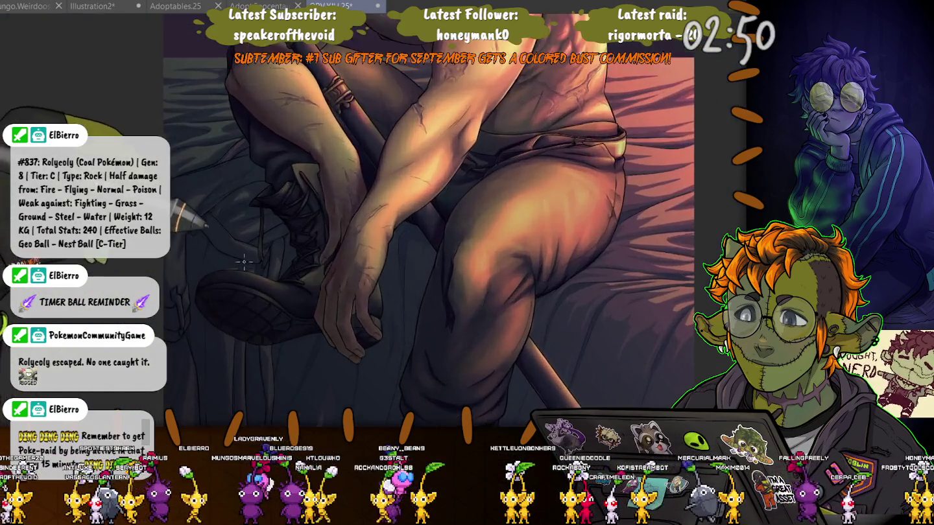
# Define the knuckles and shade the fingers of the hand resting on the boot.
pyautogui.scroll(3, 246, 261)
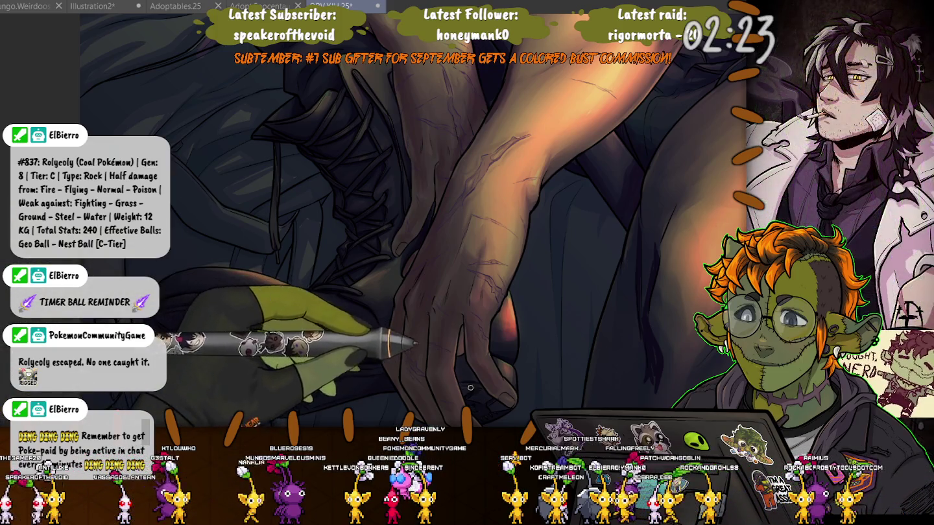
pyautogui.scroll(1, 415, 357)
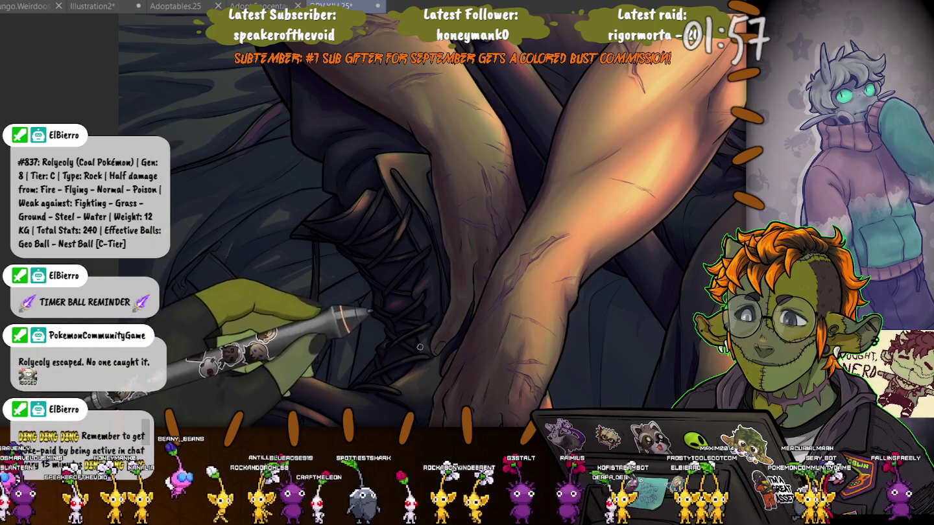
pyautogui.moveTo(412, 371); pyautogui.dragTo(230, 251)
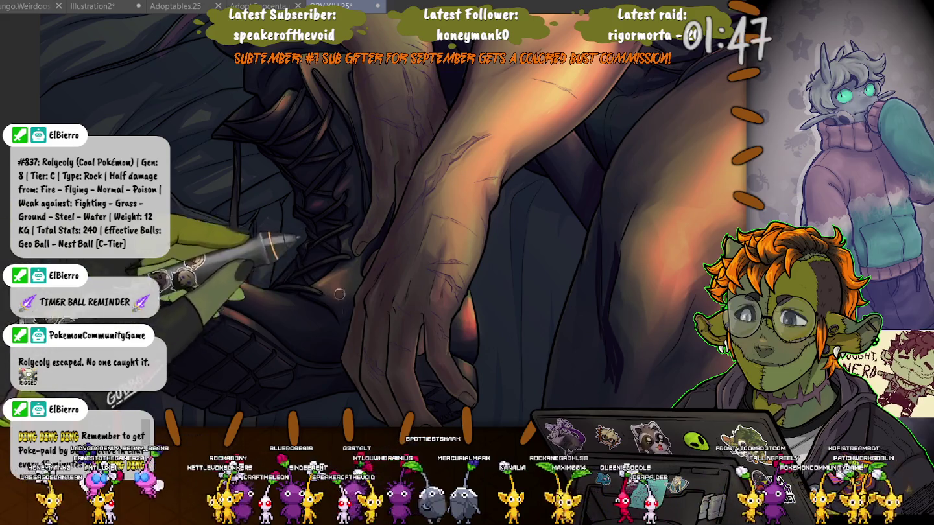
pyautogui.scroll(-3, 335, 292)
pyautogui.scroll(-3, 336, 292)
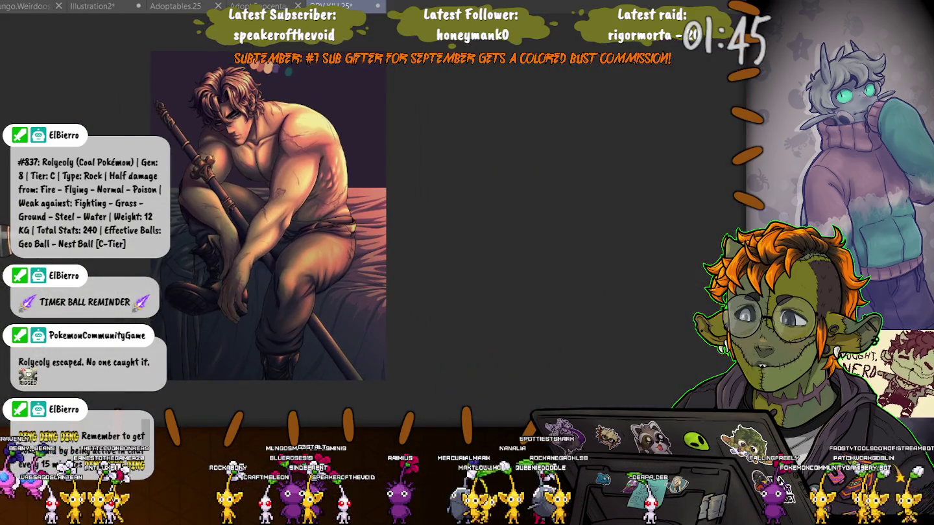
# Brush more shading onto the hand and the crossed forearms above the boot.
pyautogui.scroll(2, 172, 293)
pyautogui.scroll(2, 172, 292)
pyautogui.scroll(2, 172, 292)
pyautogui.scroll(1, 172, 293)
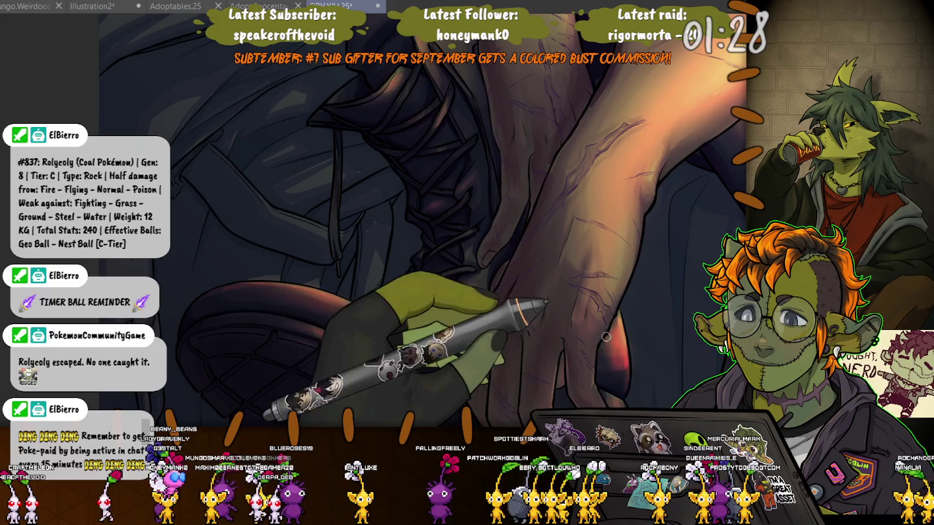
pyautogui.moveTo(615, 352); pyautogui.dragTo(552, 282)
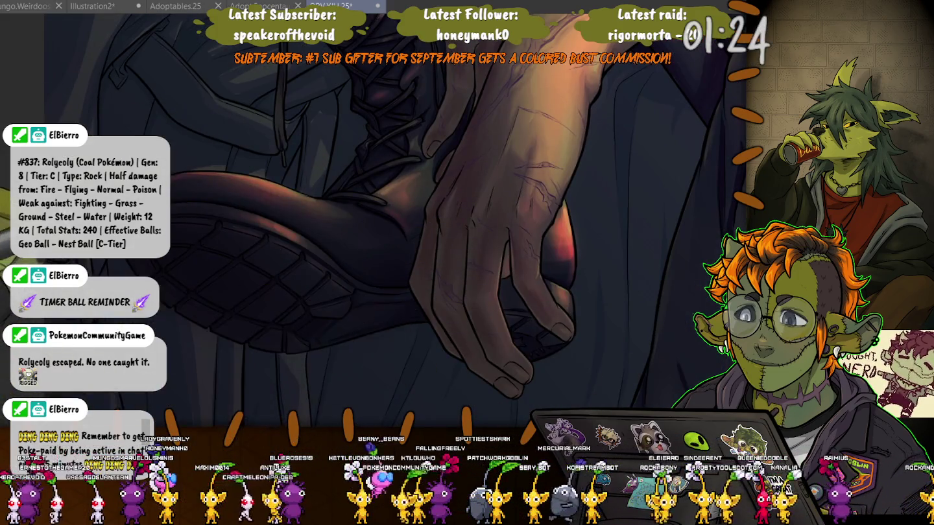
pyautogui.scroll(-3, 177, 332)
pyautogui.scroll(-3, 176, 332)
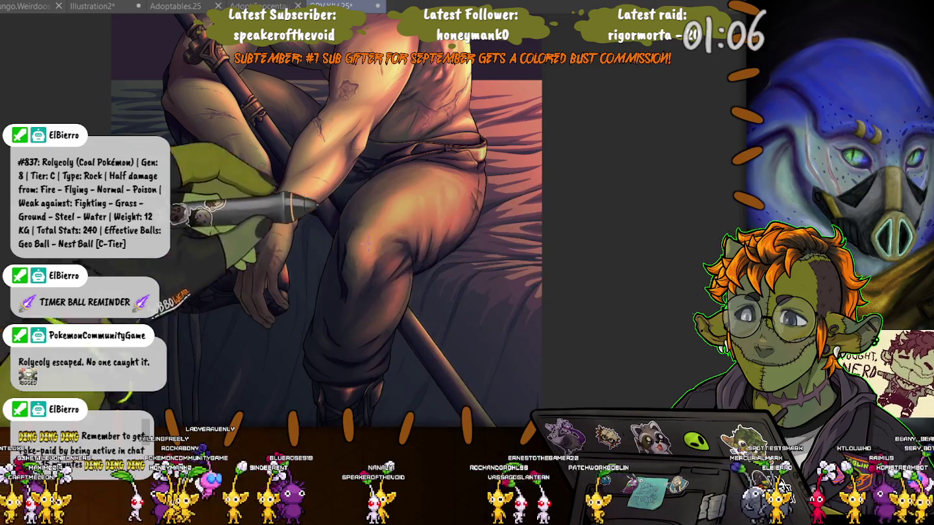
pyautogui.scroll(3, 218, 155)
pyautogui.scroll(3, 227, 162)
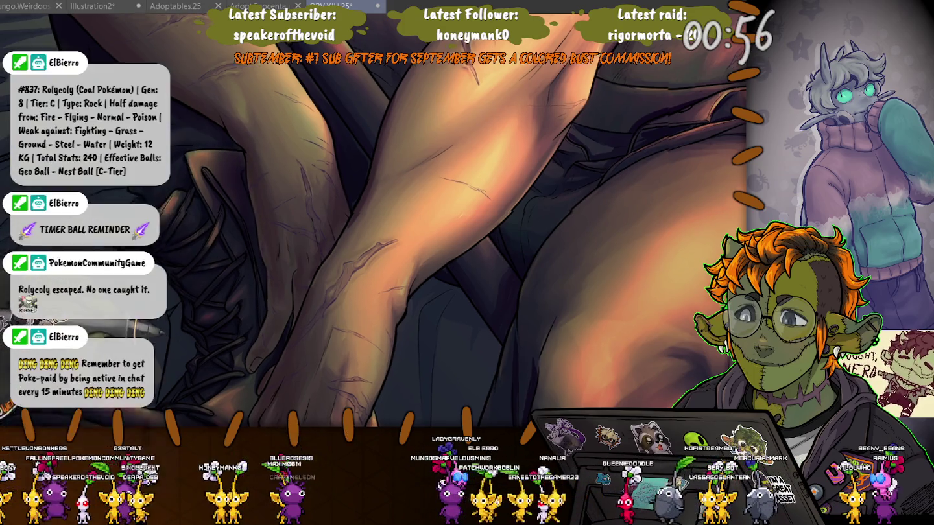
pyautogui.moveTo(257, 309); pyautogui.dragTo(199, 208)
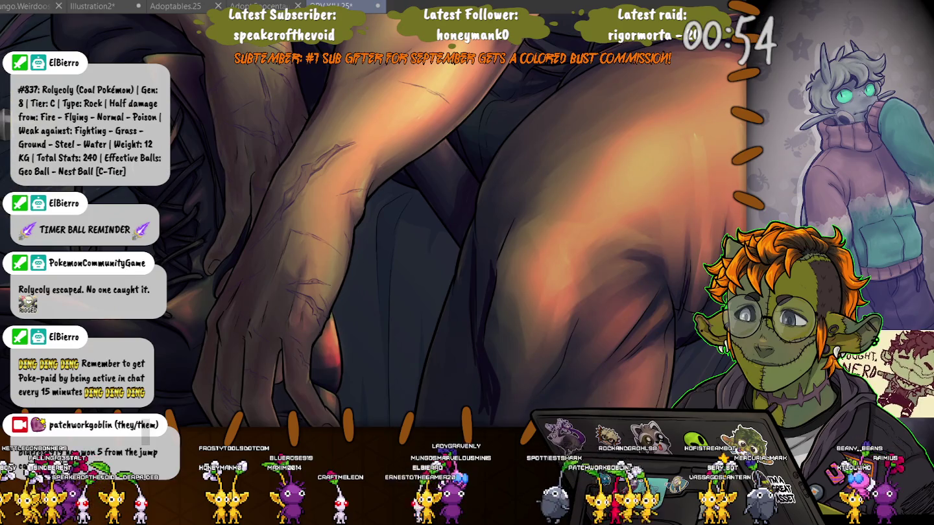
pyautogui.moveTo(110, 338); pyautogui.dragTo(190, 336)
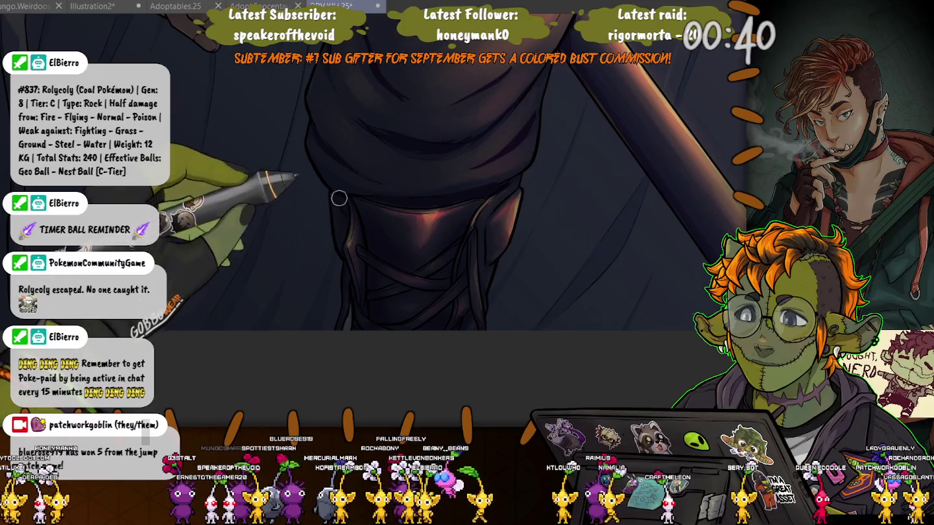
# Shade the lower-leg boot and paint its crisscross lacing.
pyautogui.moveTo(350, 277)
pyautogui.mouseDown()
pyautogui.moveTo(387, 323)
pyautogui.moveTo(372, 279)
pyautogui.mouseUp()
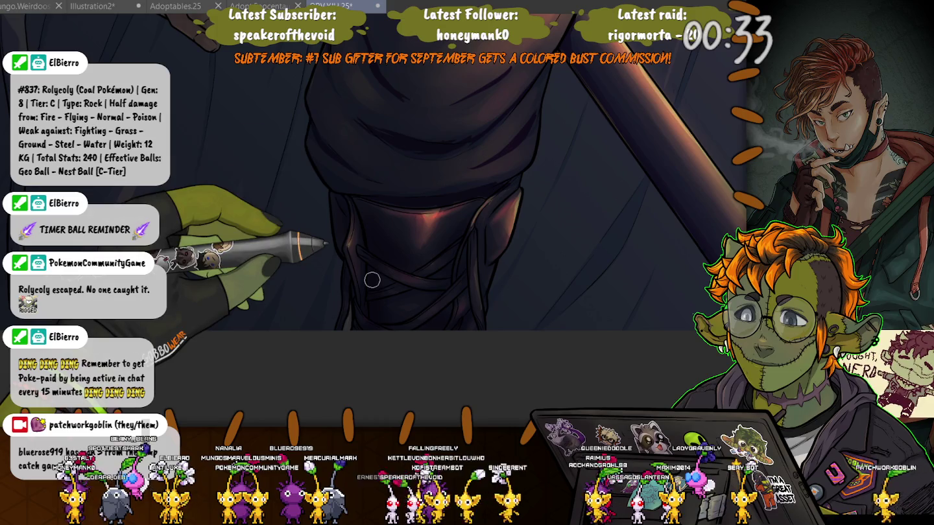
pyautogui.moveTo(371, 279); pyautogui.dragTo(430, 205)
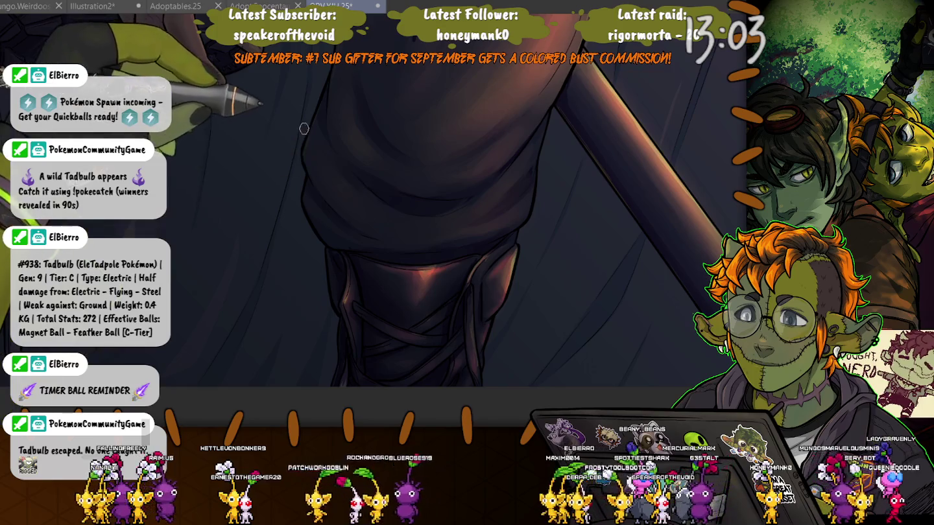
pyautogui.scroll(3, 399, 228)
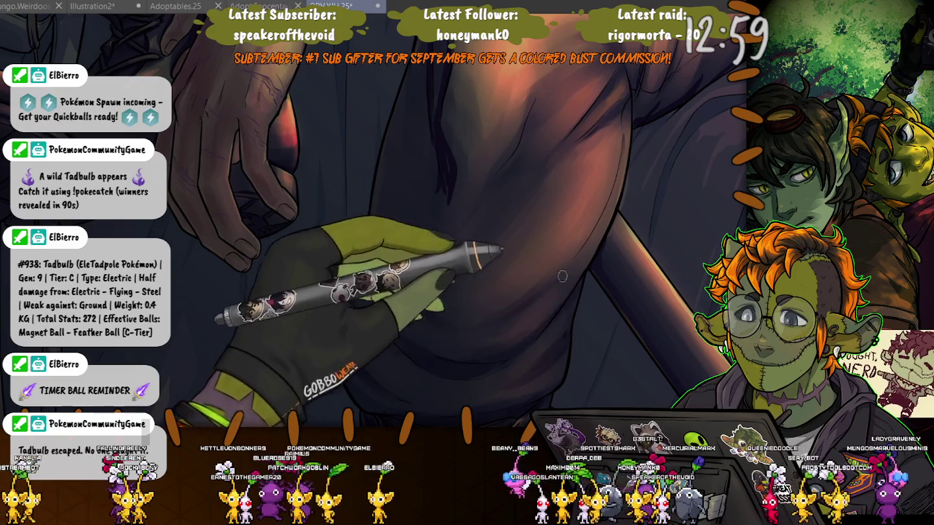
# Paint darker shadow strokes over the warmly lit torso and hip.
pyautogui.scroll(3, 389, 247)
pyautogui.scroll(3, 443, 176)
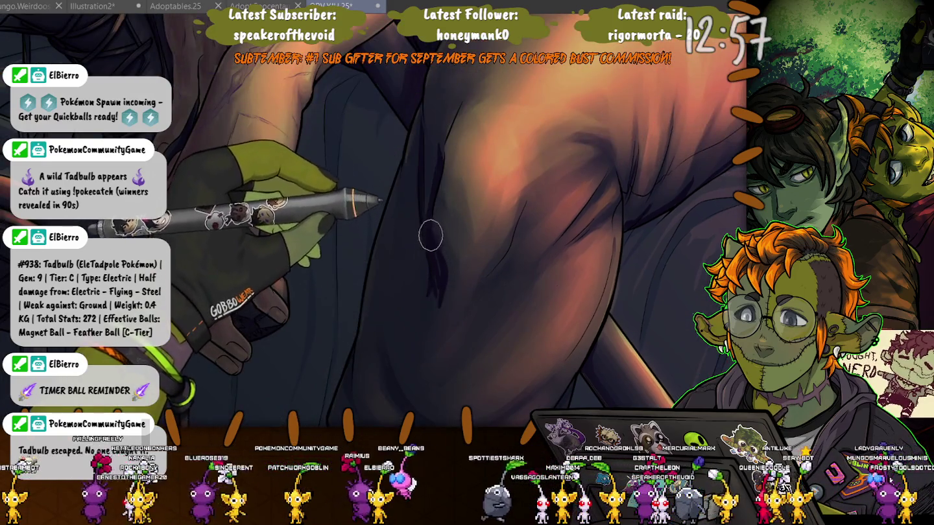
pyautogui.moveTo(436, 294); pyautogui.dragTo(421, 224)
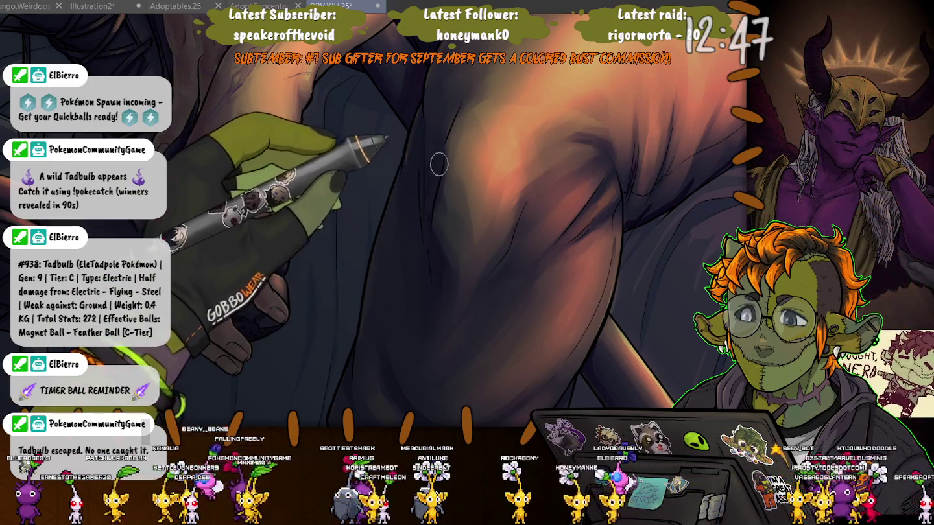
pyautogui.moveTo(438, 166); pyautogui.dragTo(407, 288)
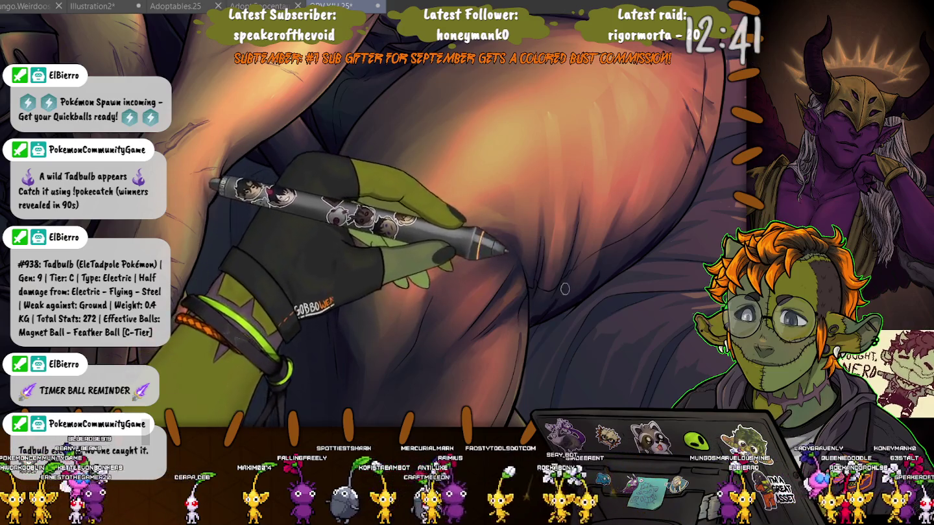
pyautogui.moveTo(584, 294)
pyautogui.mouseDown()
pyautogui.moveTo(664, 224)
pyautogui.moveTo(658, 240)
pyautogui.moveTo(690, 150)
pyautogui.moveTo(551, 311)
pyautogui.mouseUp()
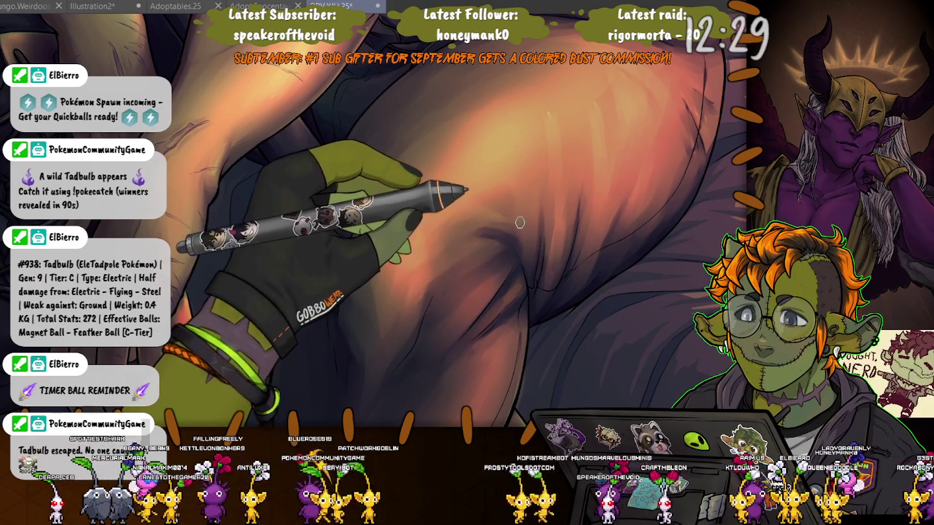
pyautogui.scroll(-5, 519, 224)
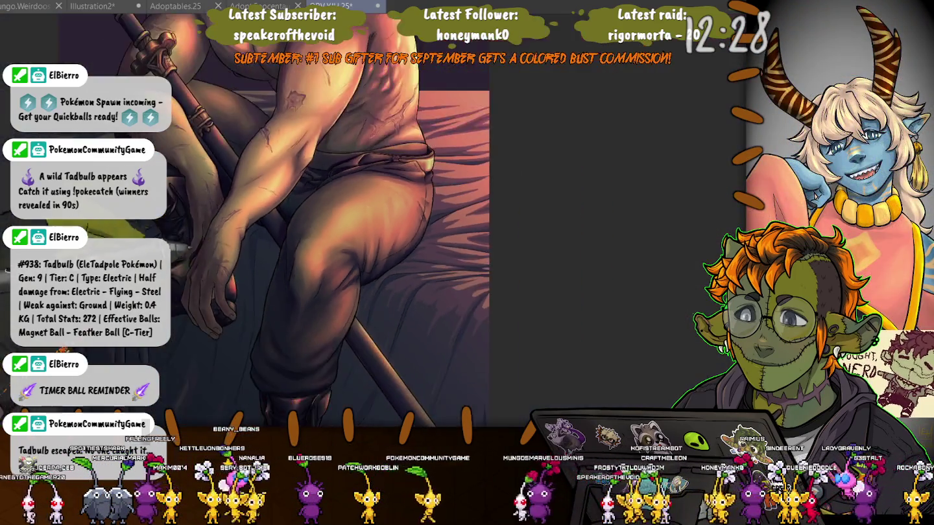
# Paint crossed laces on the boot over the lower leg, zooming in and back out.
pyautogui.scroll(1, 446, 233)
pyautogui.scroll(1, 446, 232)
pyautogui.scroll(2, 446, 232)
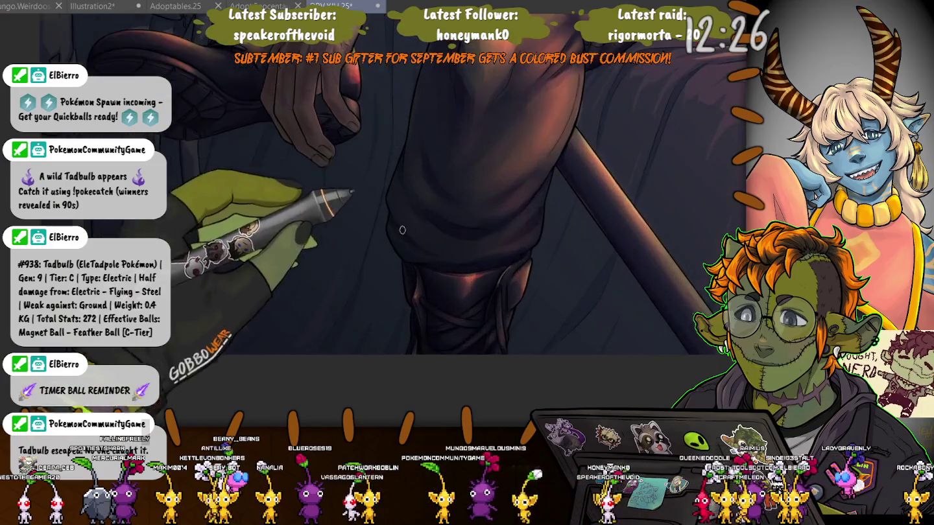
pyautogui.scroll(1, 447, 232)
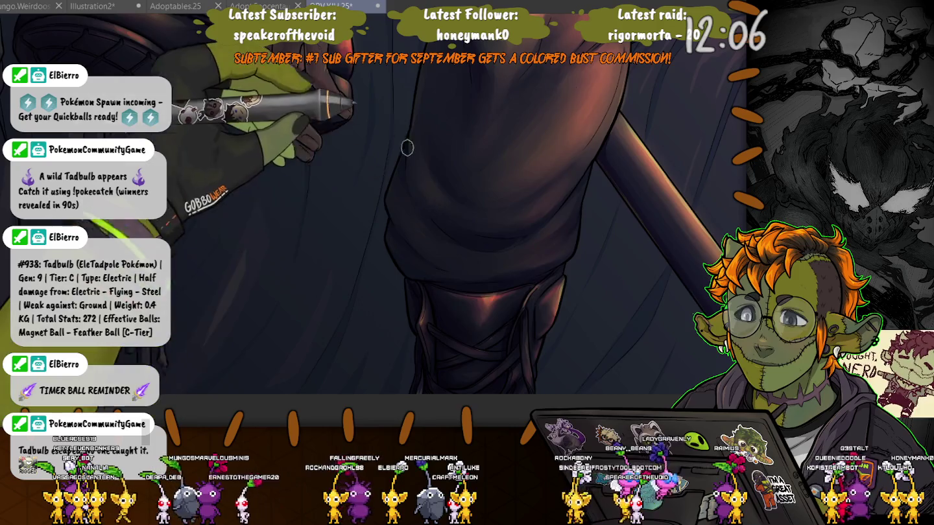
pyautogui.scroll(-3, 411, 157)
pyautogui.scroll(-3, 467, 227)
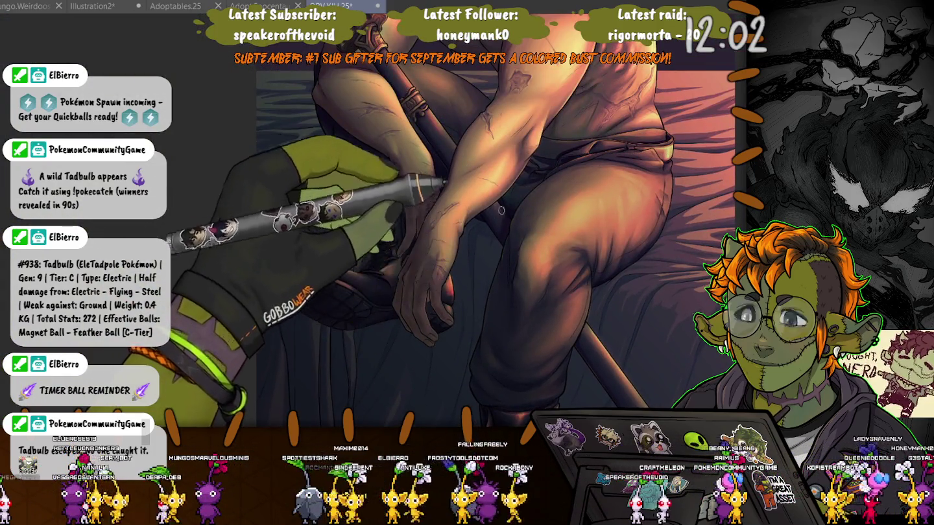
# Paint warm highlights and creased shadows across the thighs and knee.
pyautogui.scroll(2, 454, 195)
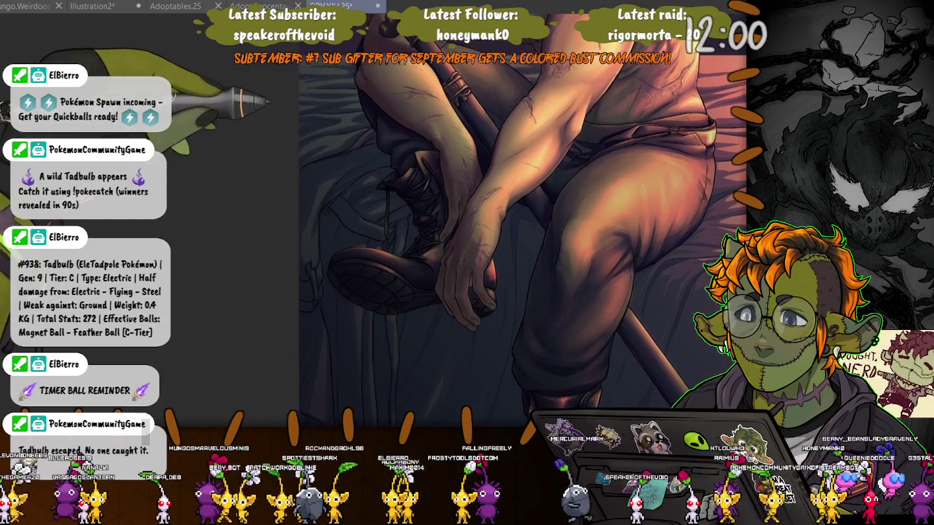
pyautogui.scroll(2, 330, 88)
pyautogui.scroll(2, 389, 194)
pyautogui.scroll(2, 441, 313)
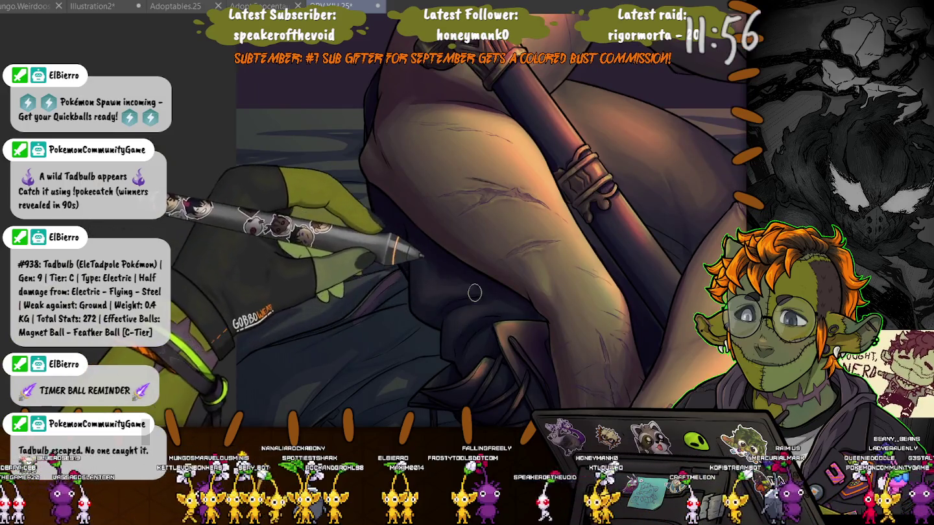
pyautogui.scroll(-2, 524, 308)
pyautogui.scroll(-1, 523, 308)
pyautogui.scroll(-1, 524, 308)
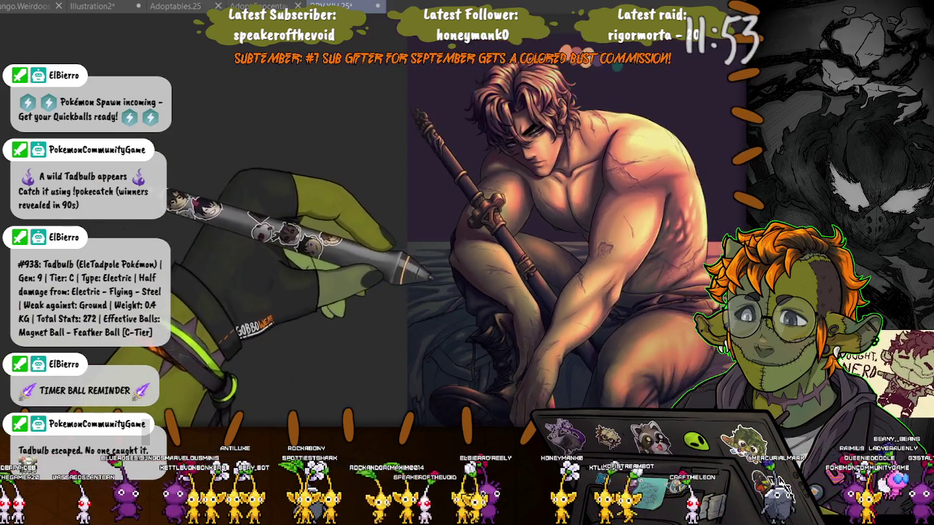
pyautogui.scroll(-1, 524, 309)
pyautogui.scroll(2, 476, 254)
pyautogui.scroll(2, 476, 255)
pyautogui.scroll(1, 477, 255)
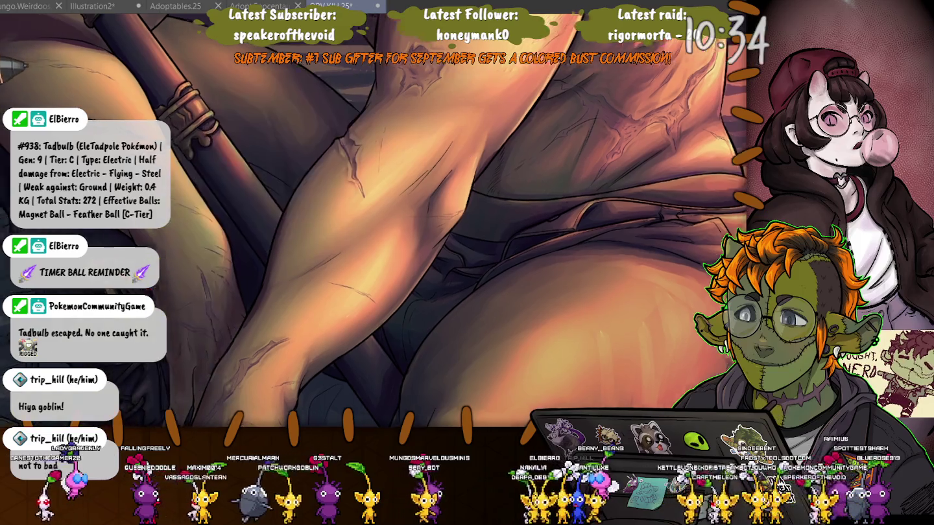
# Rotate the canvas toward the legs and shade the crossed lower legs and boot.
pyautogui.moveTo(461, 156); pyautogui.dragTo(494, 243)
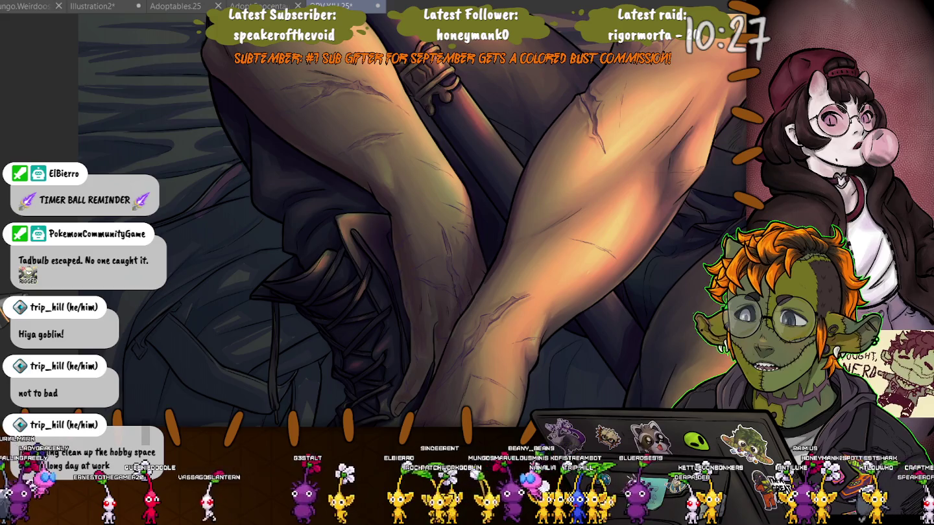
pyautogui.moveTo(402, 196)
pyautogui.mouseDown()
pyautogui.moveTo(351, 96)
pyautogui.moveTo(412, 125)
pyautogui.mouseUp()
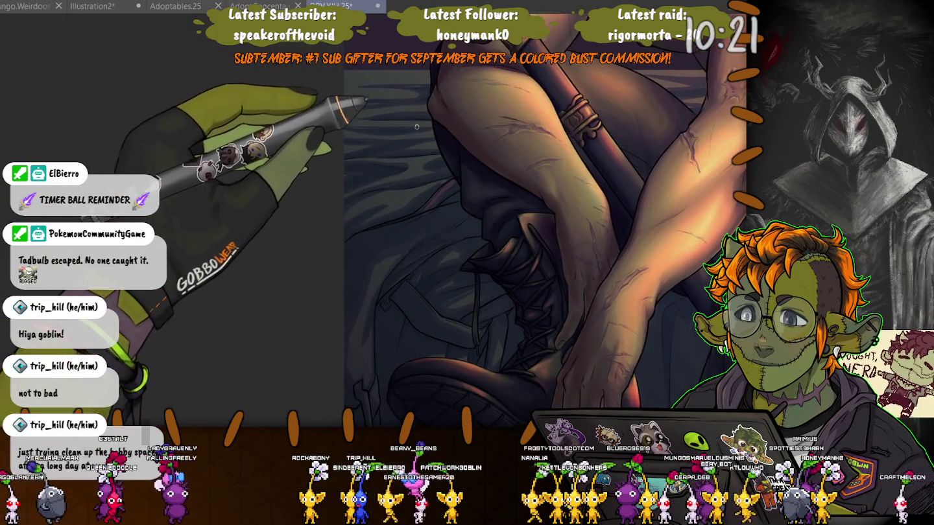
pyautogui.scroll(2, 412, 126)
pyautogui.scroll(2, 422, 135)
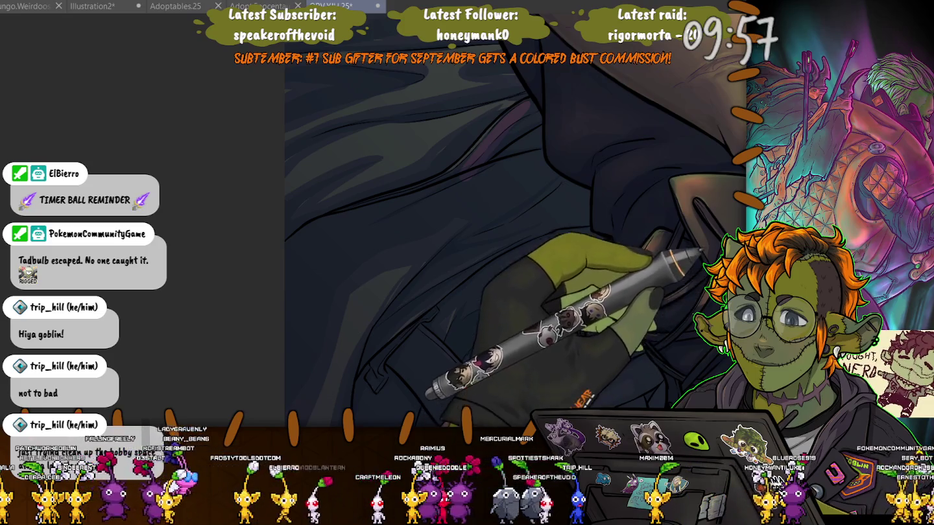
# Toggle the drapery's purple base colours and pink highlights to check them against the linework.
pyautogui.hotkey('ctrl', 'z')
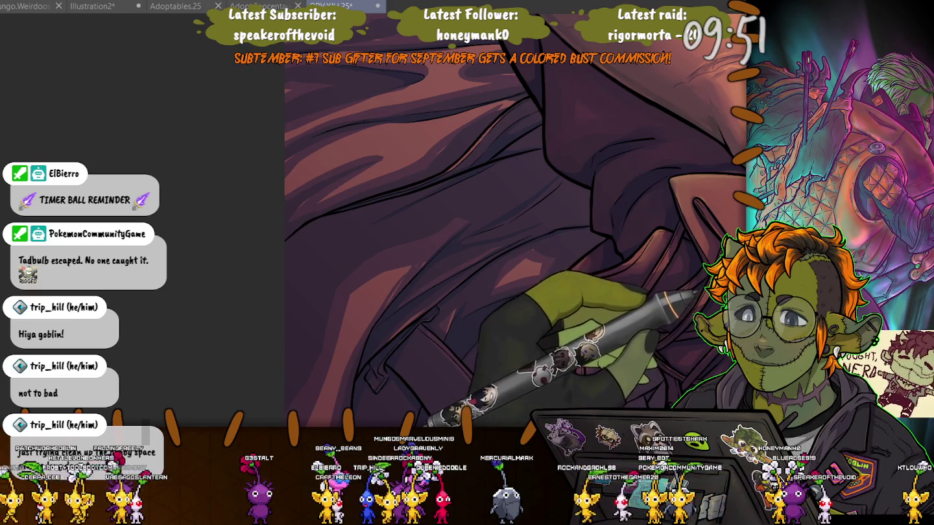
pyautogui.hotkey('ctrl', 'z')
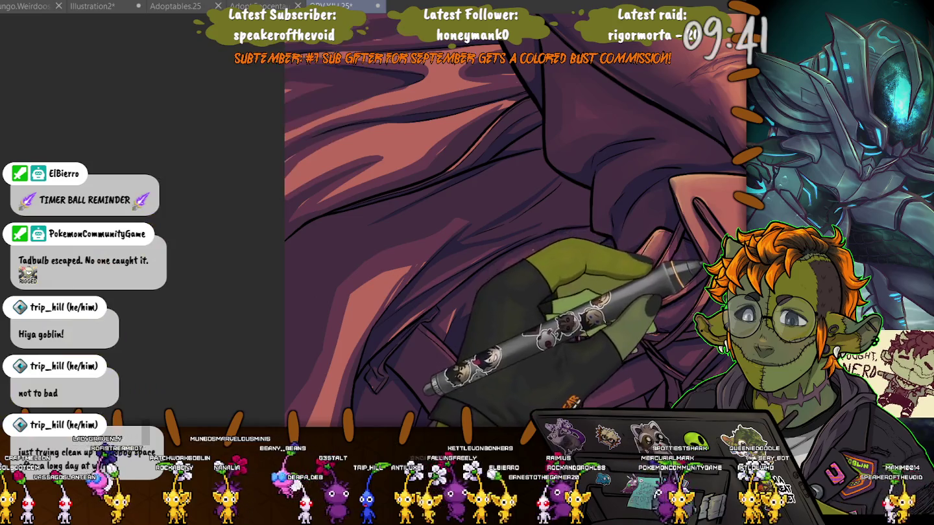
pyautogui.hotkey('ctrl', 'z')
pyautogui.hotkey('ctrl', 'y')
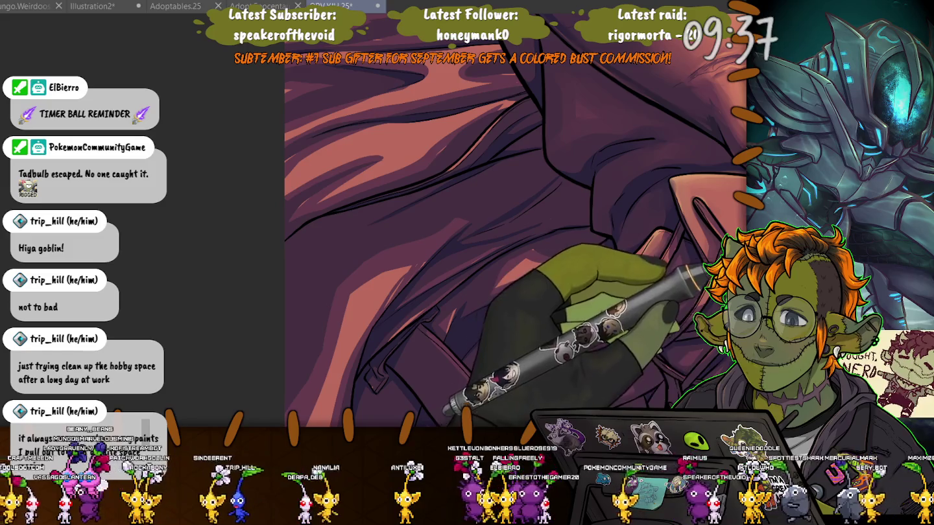
# Reapply the darker drapery shading and restore the teal-grey colour grading.
pyautogui.hotkey('ctrl', 'z')
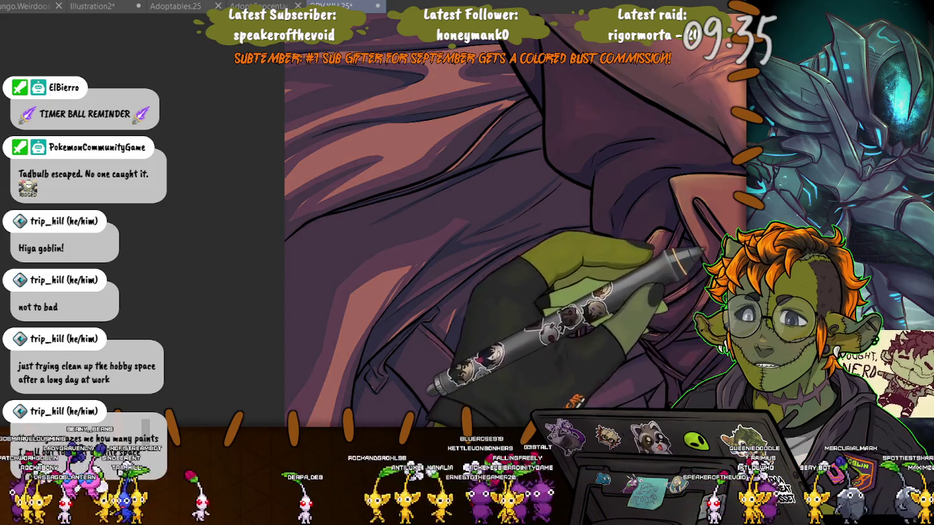
pyautogui.hotkey('ctrl', 'y')
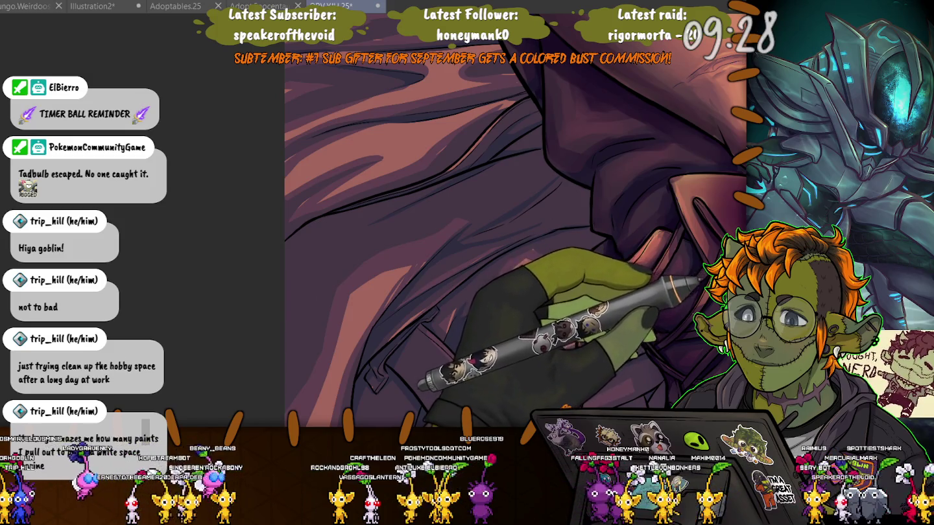
pyautogui.hotkey('ctrl', 'z')
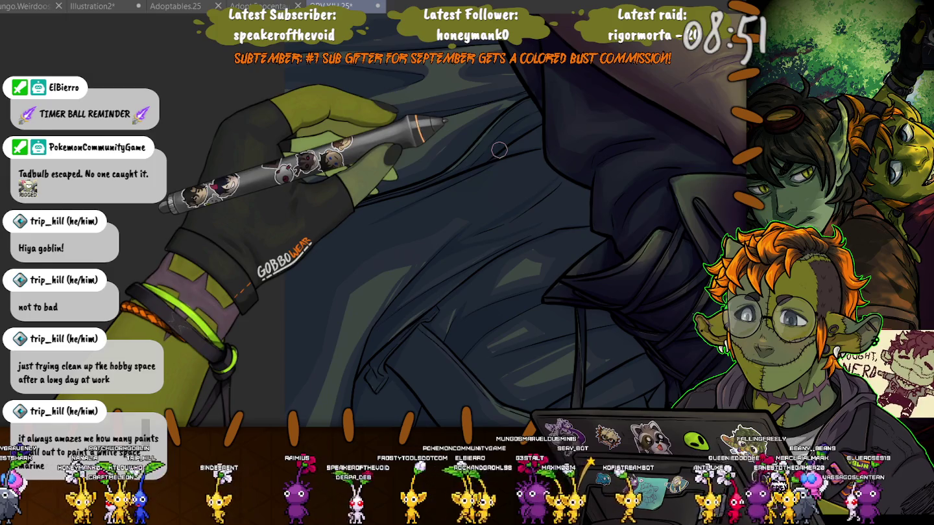
pyautogui.moveTo(499, 149)
pyautogui.mouseDown()
pyautogui.moveTo(434, 166)
pyautogui.moveTo(253, 168)
pyautogui.mouseUp()
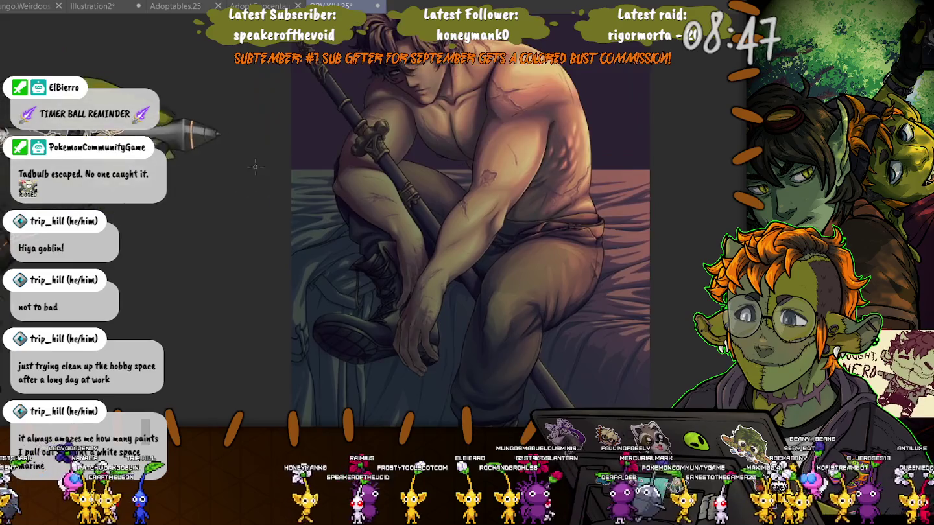
pyautogui.scroll(3, 252, 168)
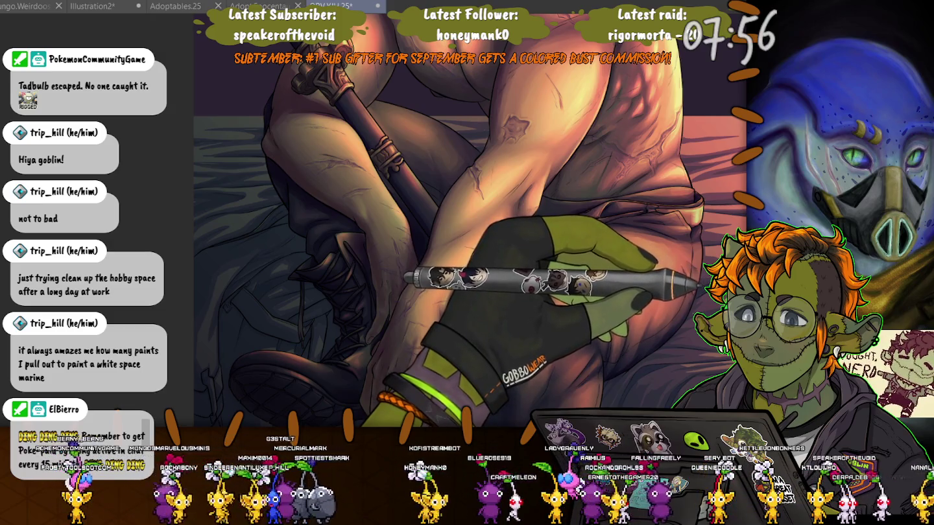
# Zoom in on the crossed forearms and hands over the knee and refine their highlights and shading.
pyautogui.scroll(-5, 174, 151)
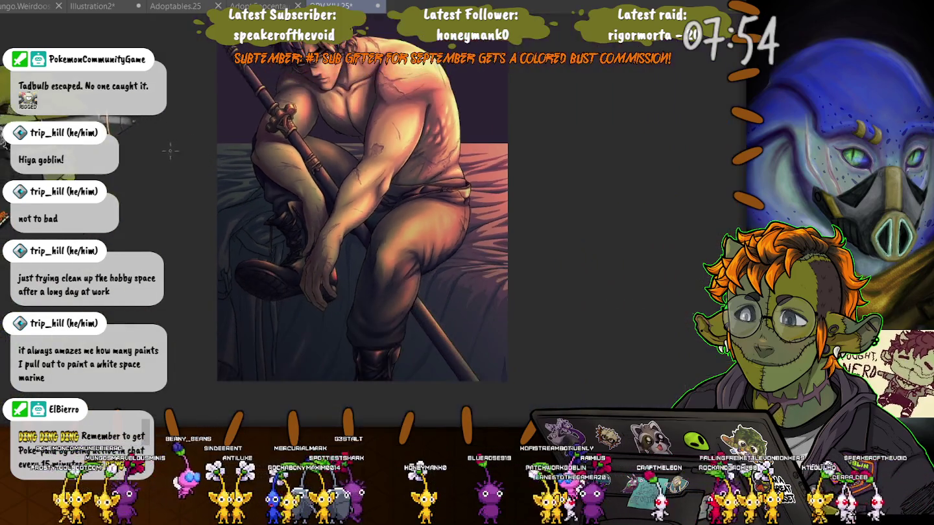
pyautogui.moveTo(132, 150); pyautogui.dragTo(285, 227)
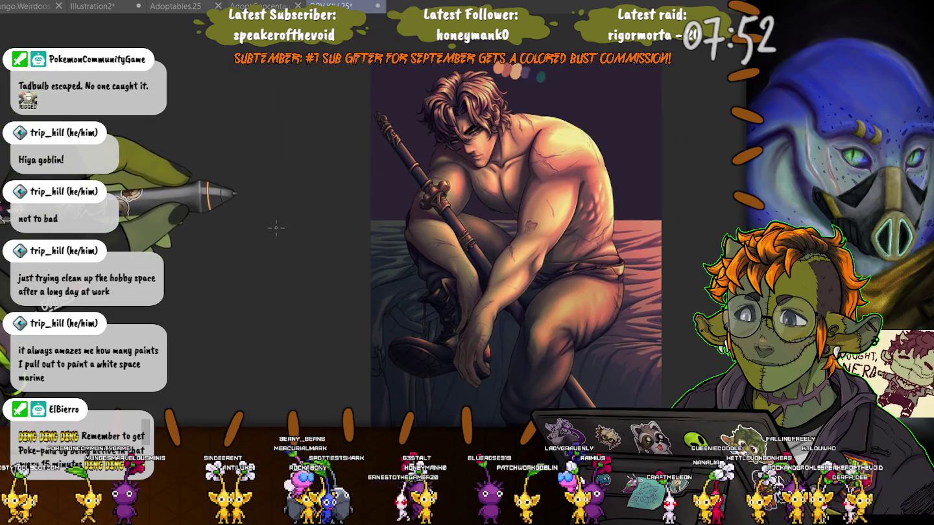
pyautogui.scroll(3, 426, 260)
pyautogui.scroll(2, 426, 259)
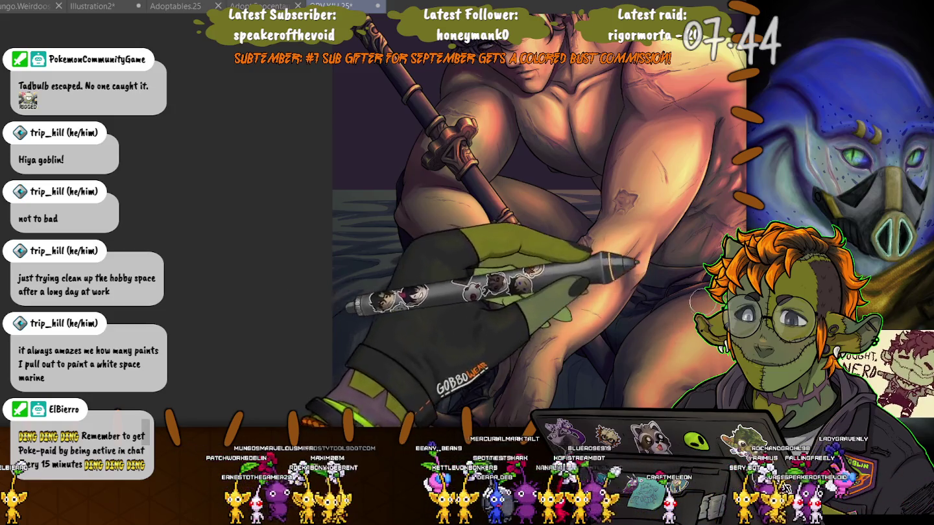
pyautogui.scroll(1, 685, 321)
pyautogui.scroll(-5, 530, 238)
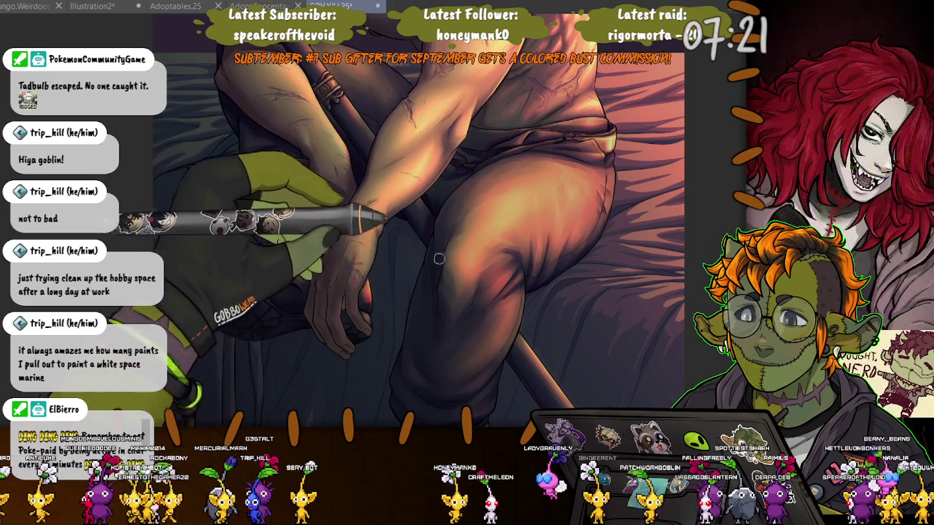
# Zoom out and recentre the artwork to check the whole seated figure.
pyautogui.hotkey('ctrl', '-')
pyautogui.scroll(-2, 256, 157)
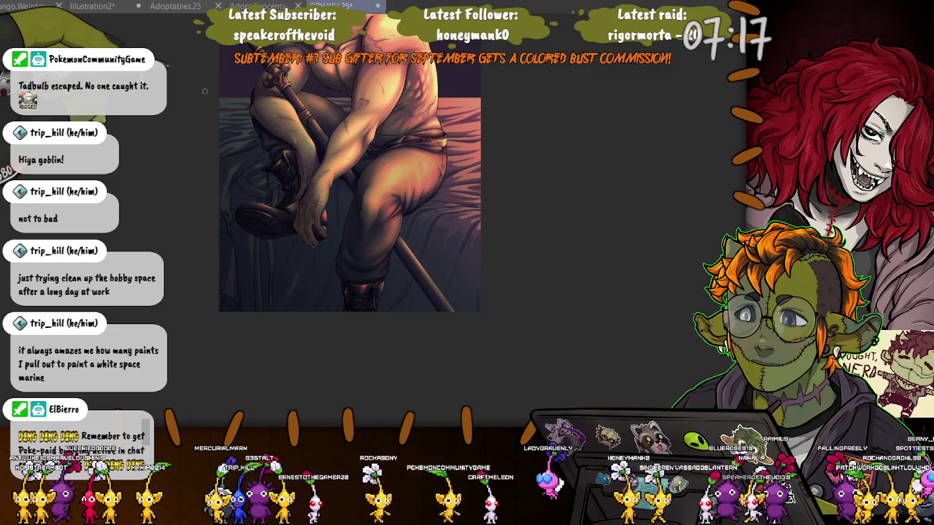
pyautogui.moveTo(161, 65)
pyautogui.mouseDown()
pyautogui.moveTo(273, 105)
pyautogui.moveTo(288, 142)
pyautogui.moveTo(376, 37)
pyautogui.mouseUp()
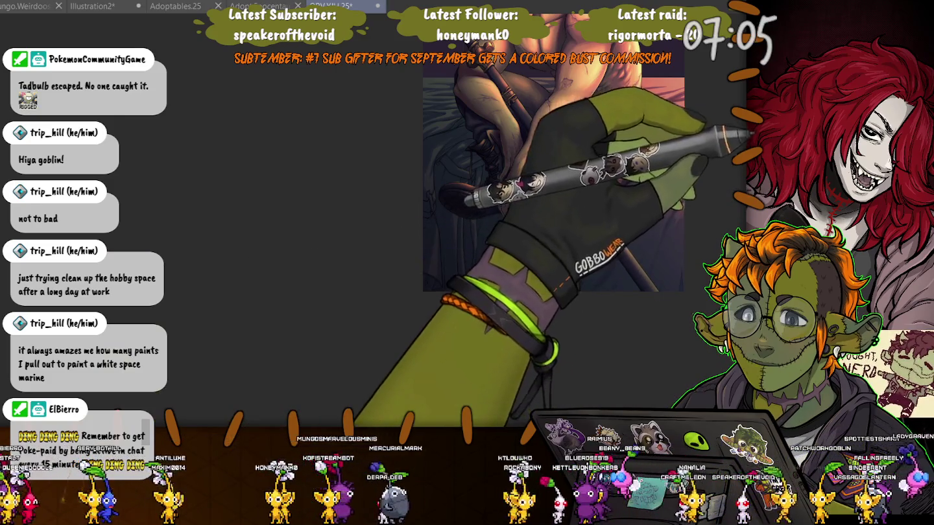
# Zoom in close on the boot and the dark draped cloth below the fingers.
pyautogui.scroll(3, 400, 195)
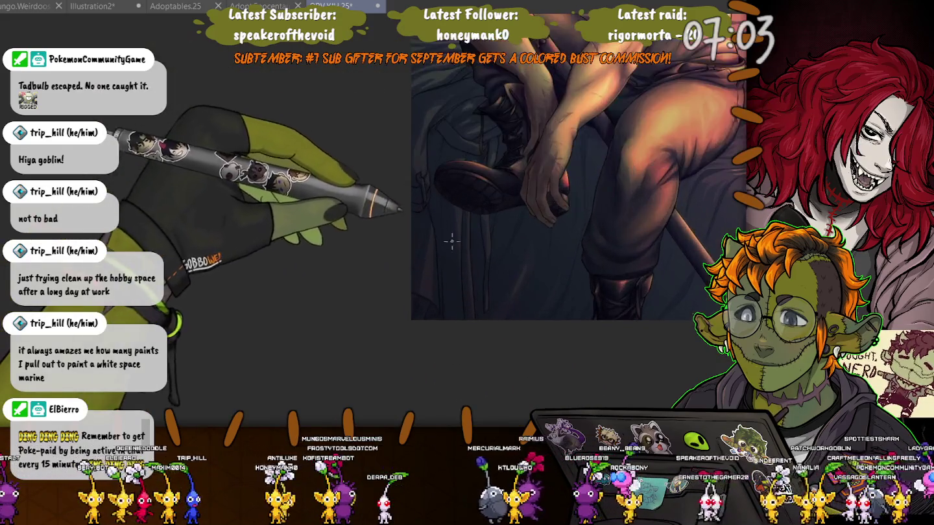
pyautogui.scroll(2, 400, 196)
pyautogui.scroll(2, 400, 195)
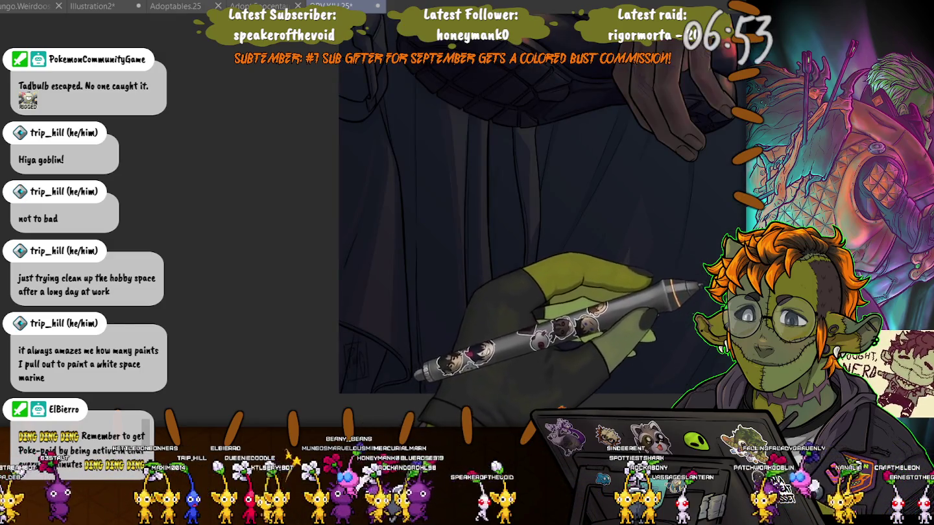
# Undo the drapery colour change and paint lighter blue-grey vertical folds into the dark cloth.
pyautogui.hotkey('ctrl', 'z')
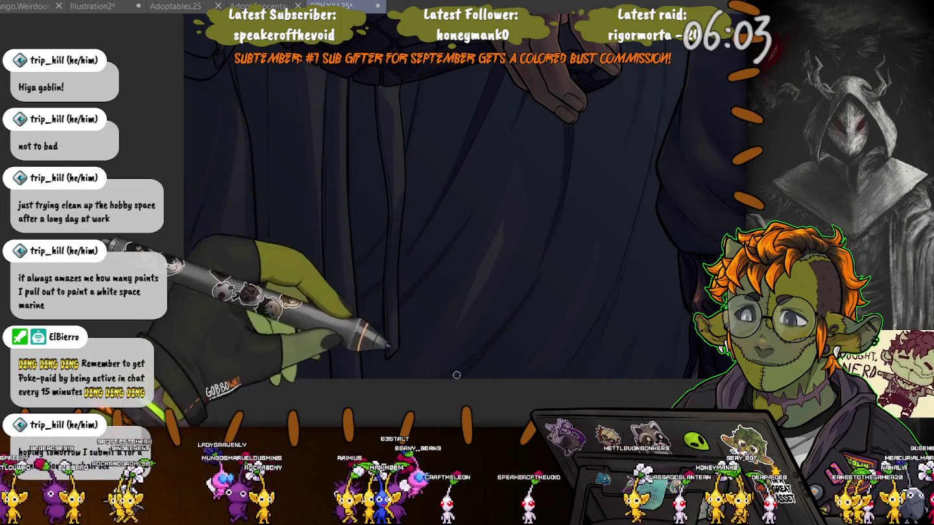
pyautogui.scroll(2, 605, 156)
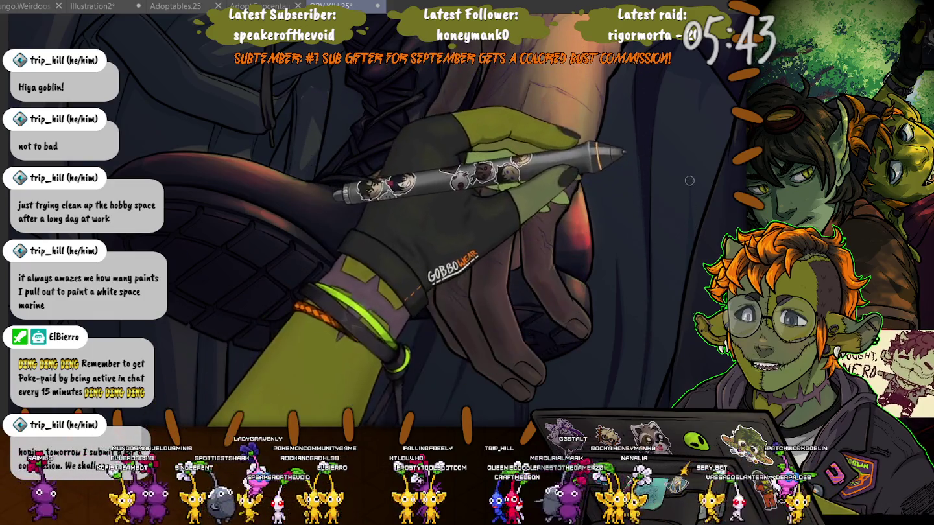
pyautogui.moveTo(688, 216)
pyautogui.mouseDown()
pyautogui.moveTo(485, 217)
pyautogui.moveTo(516, 303)
pyautogui.mouseUp()
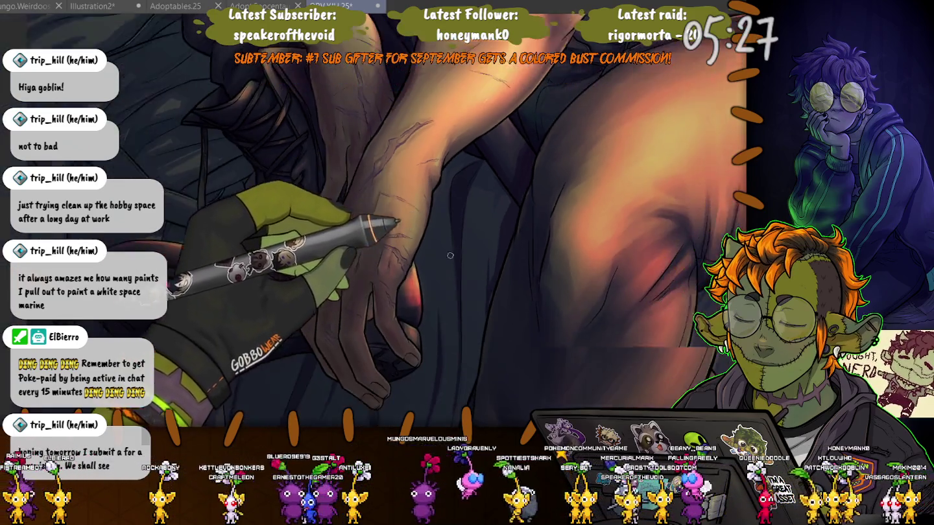
# Rotate the view so the lower leg stands vertical, then shade the trouser leg and boot laces.
pyautogui.moveTo(477, 191)
pyautogui.mouseDown()
pyautogui.moveTo(522, 123)
pyautogui.moveTo(506, 147)
pyautogui.mouseUp()
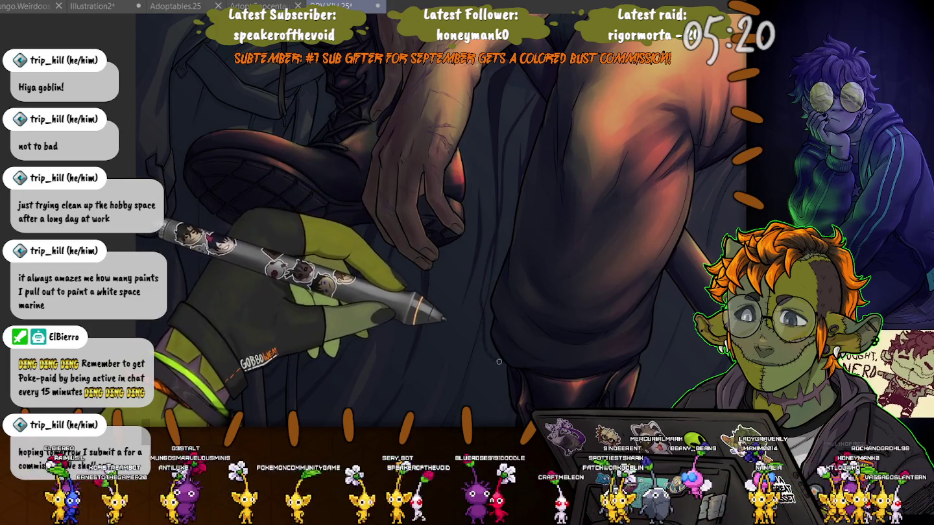
pyautogui.moveTo(499, 361); pyautogui.dragTo(452, 177)
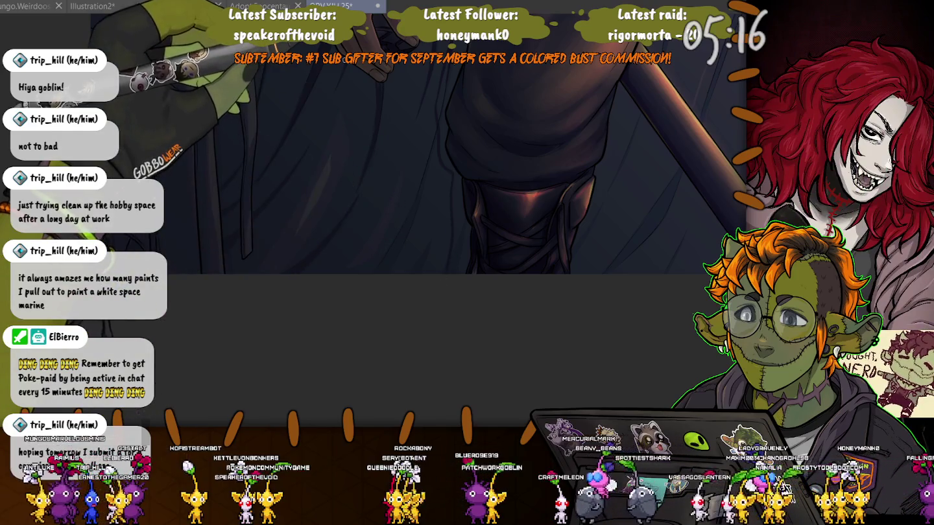
pyautogui.scroll(1, 463, 193)
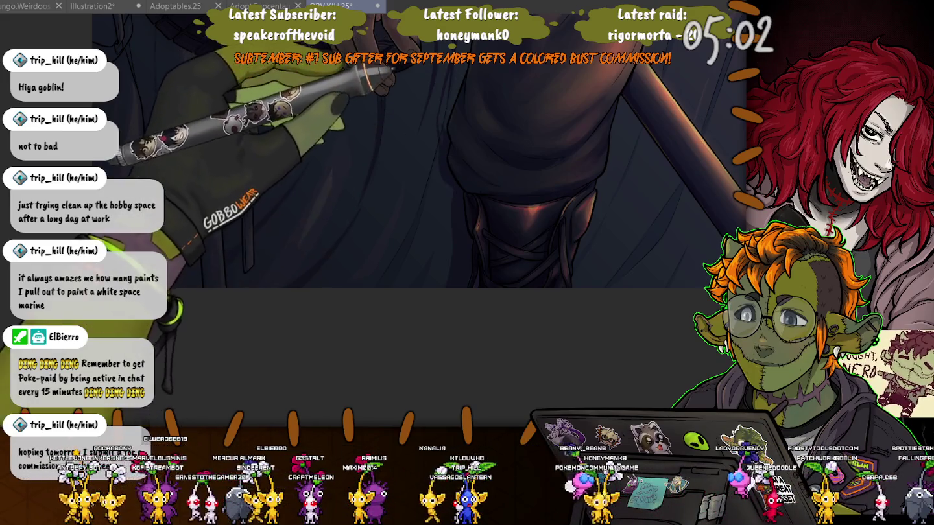
# Refine the forearm and hand over the knee, then shade the laced boot with warm reddish edges.
pyautogui.scroll(3, 422, 155)
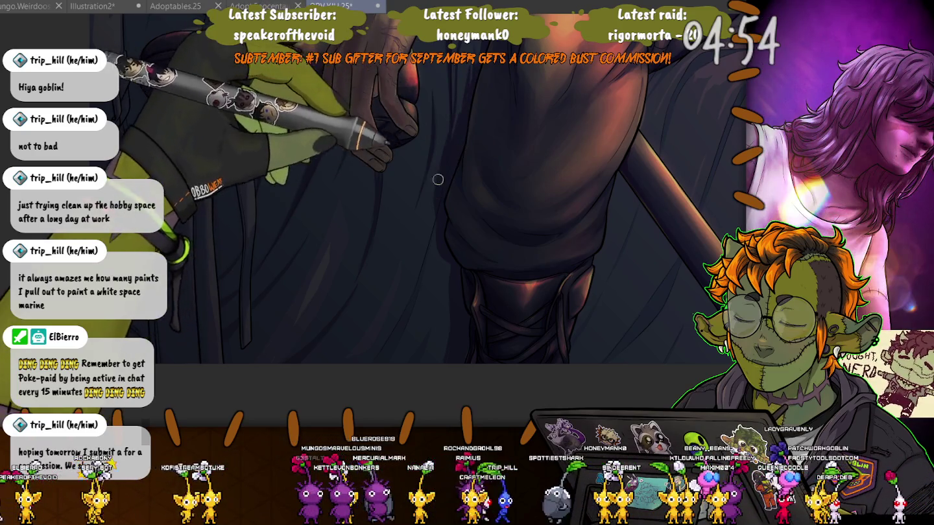
pyautogui.scroll(5, 458, 86)
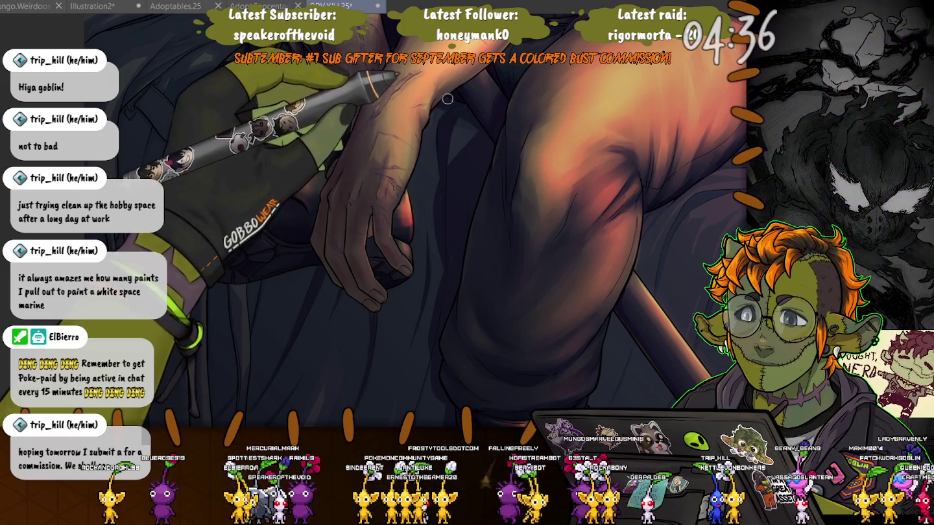
pyautogui.scroll(3, 465, 104)
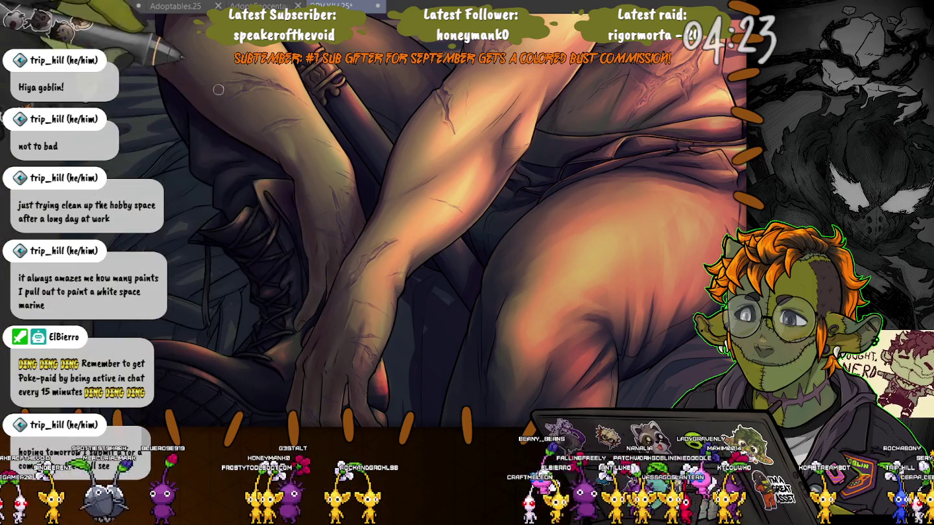
pyautogui.moveTo(447, 336); pyautogui.dragTo(495, 163)
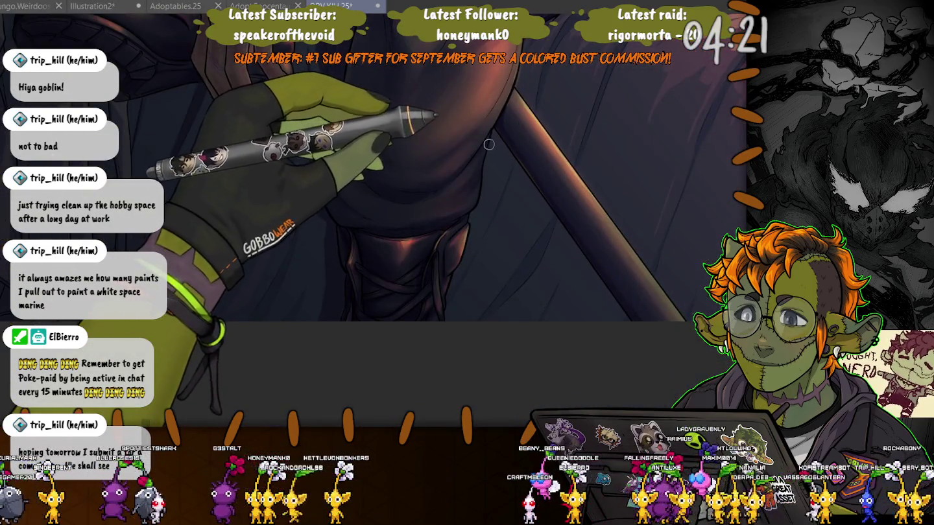
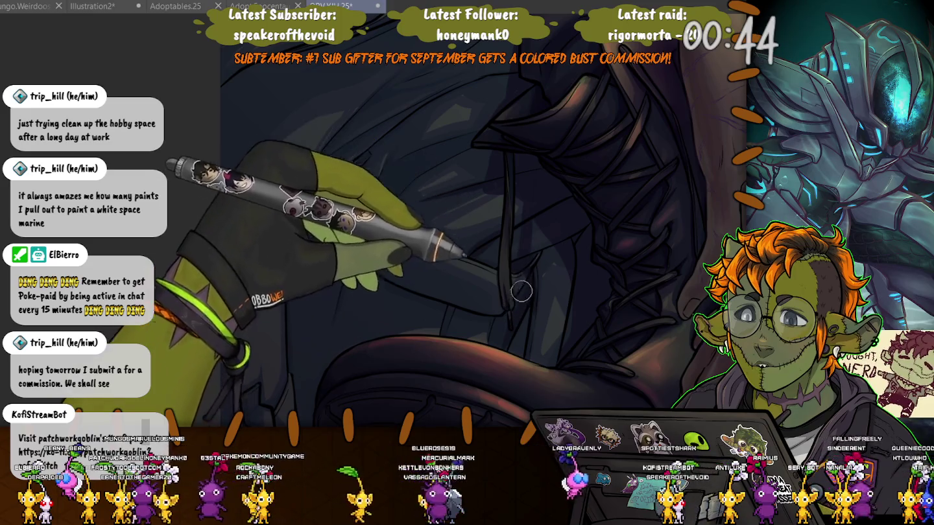
# Resize the brush and paint a short dark stroke on the cloaked figure's hood.
pyautogui.press('e')
pyautogui.press('p')
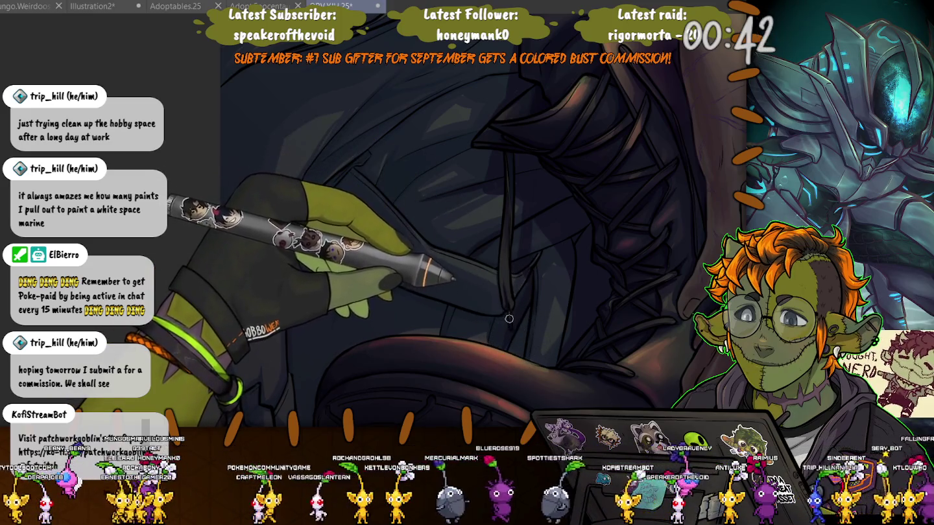
pyautogui.press('e')
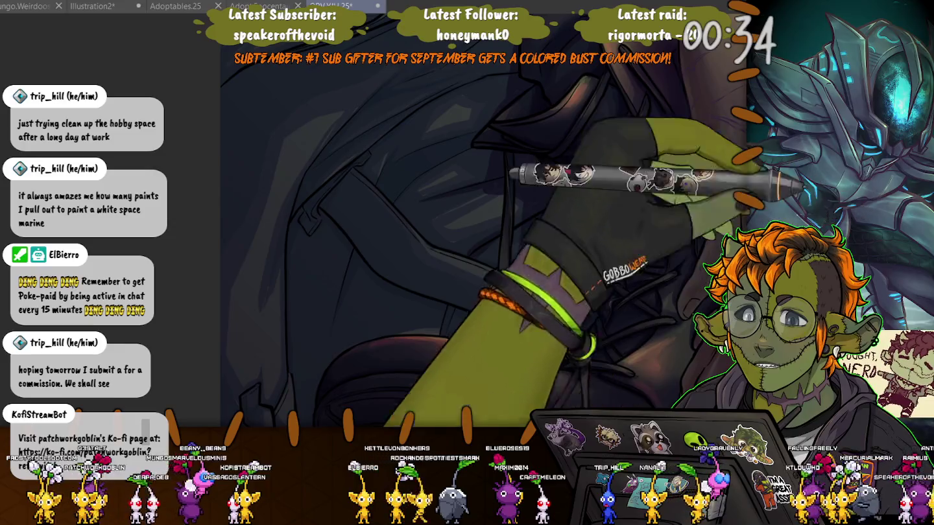
pyautogui.moveTo(512, 327); pyautogui.dragTo(509, 295)
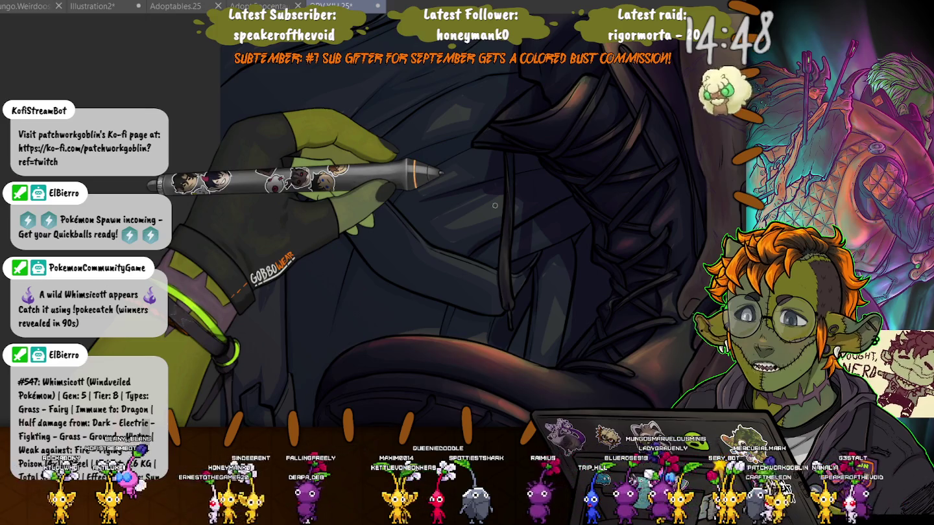
# Zoom out to see the whole seated figure, then zoom back in on the mesh under the bed.
pyautogui.scroll(-3, 495, 205)
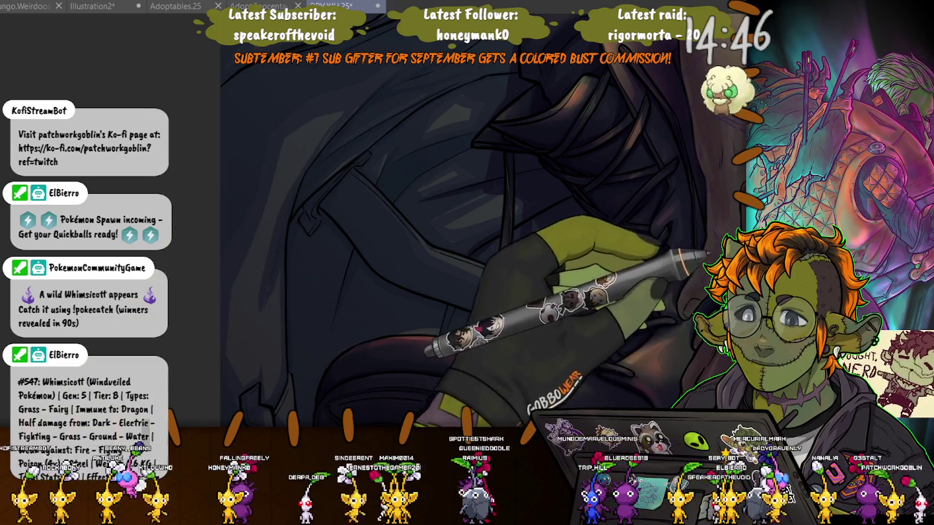
pyautogui.scroll(-5, 543, 103)
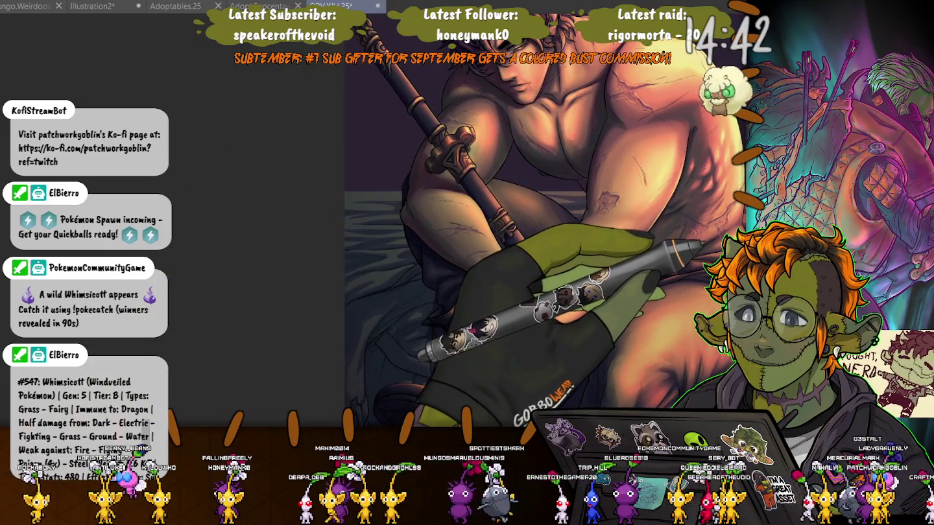
pyautogui.scroll(-3, 545, 220)
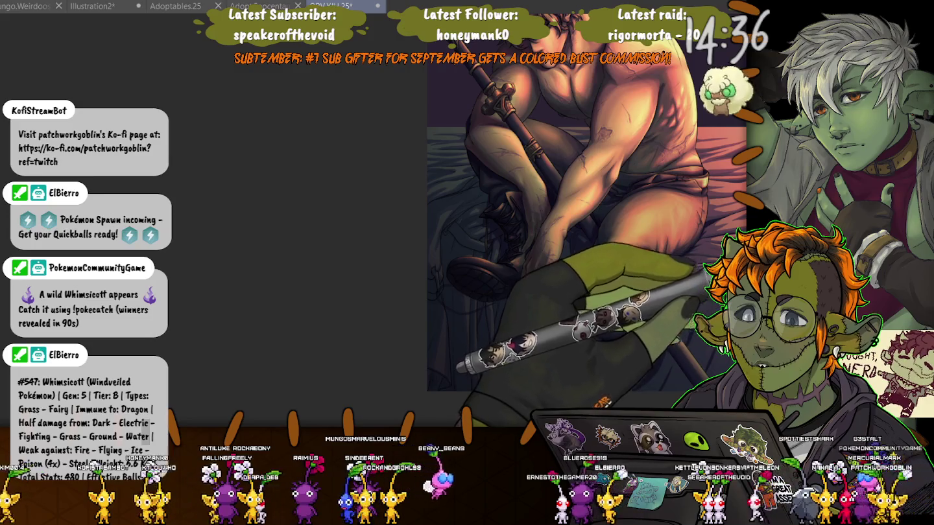
pyautogui.scroll(-3, 584, 195)
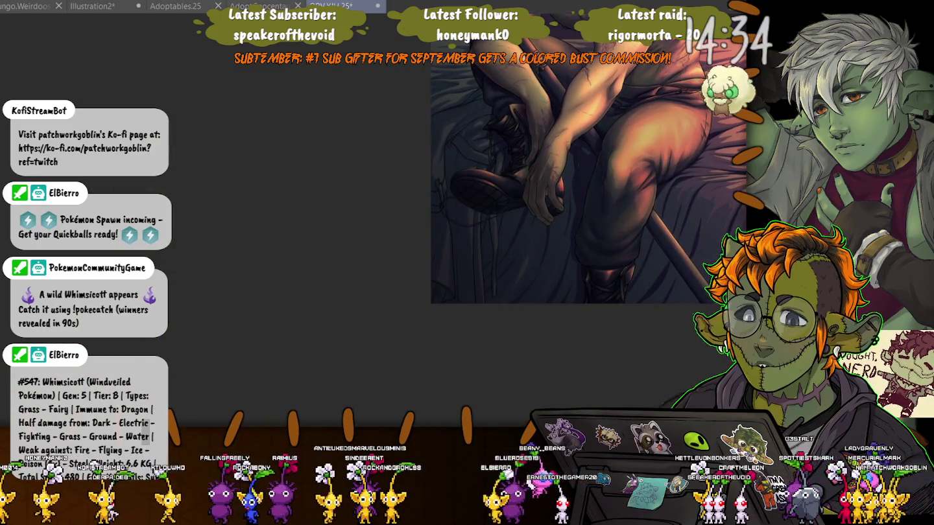
pyautogui.scroll(2, 459, 189)
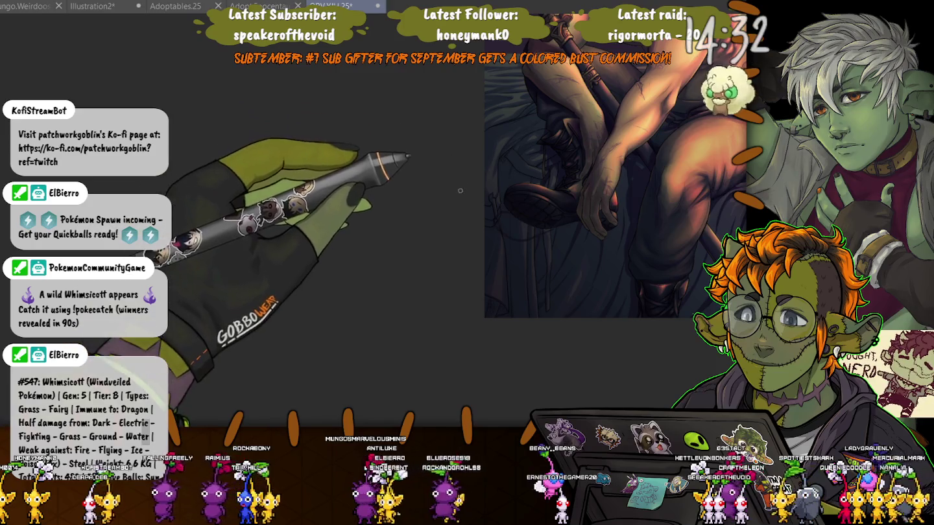
pyautogui.scroll(3, 460, 189)
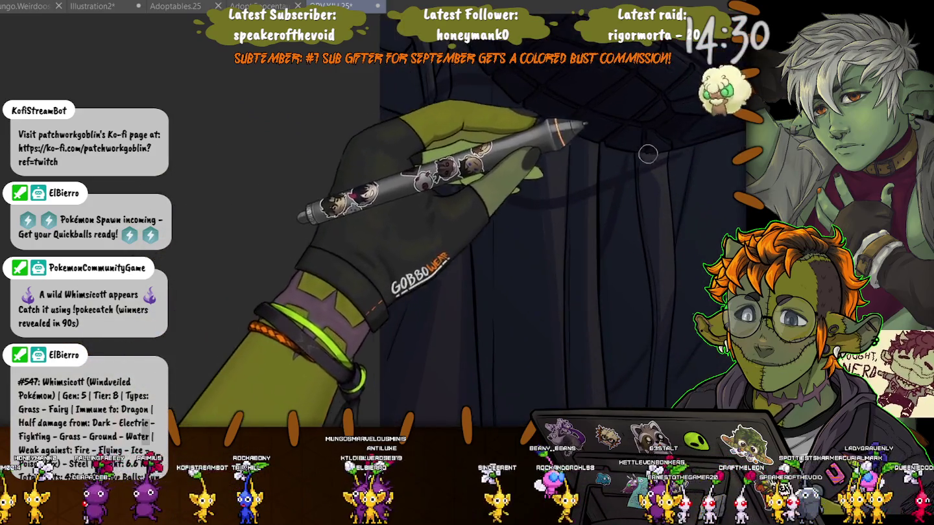
pyautogui.scroll(2, 390, 216)
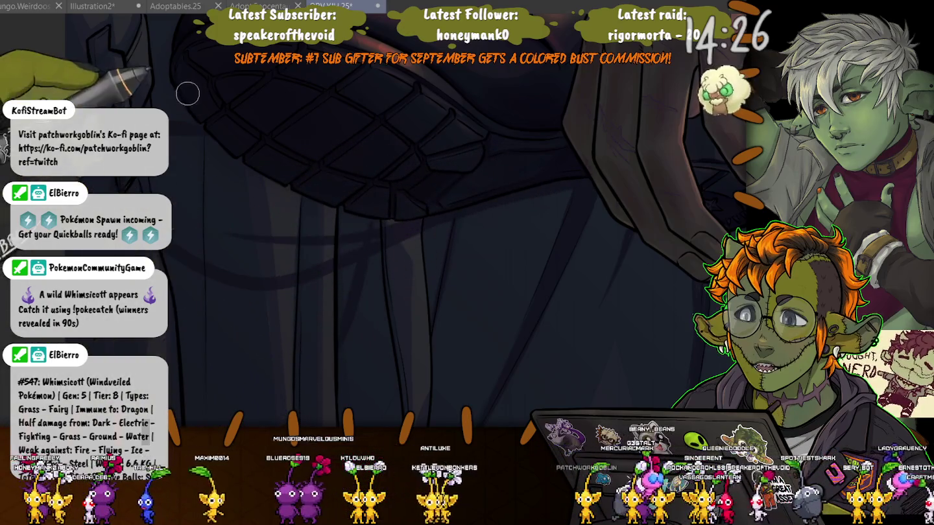
# Lasso part of the mesh area under the bed, deselect, and return toward the cloak.
pyautogui.moveTo(185, 93); pyautogui.dragTo(220, 102)
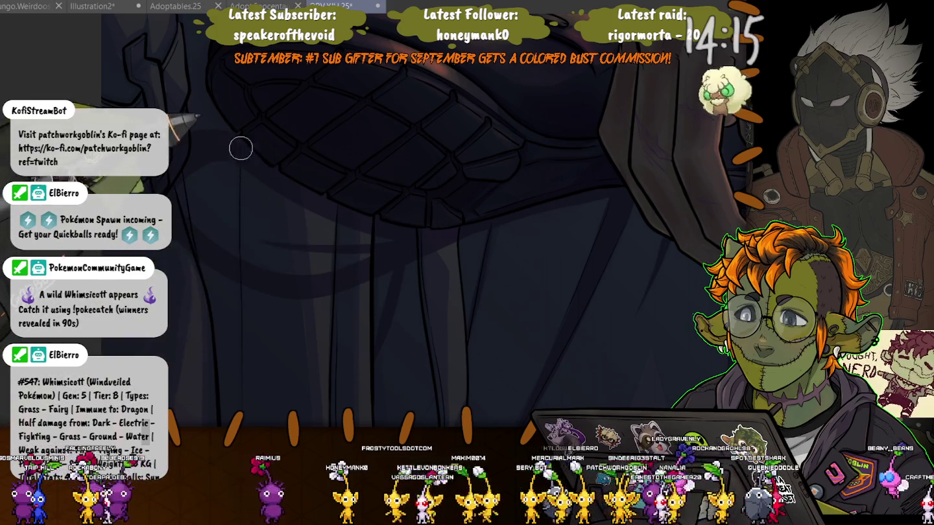
pyautogui.moveTo(188, 146)
pyautogui.mouseDown()
pyautogui.moveTo(419, 239)
pyautogui.moveTo(195, 260)
pyautogui.mouseUp()
pyautogui.hotkey('ctrl', 'd')
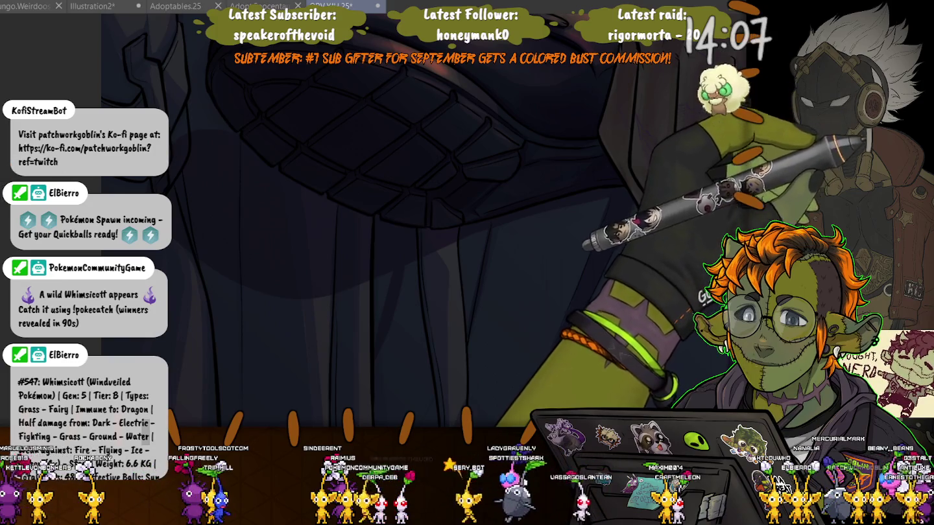
pyautogui.scroll(-3, 318, 159)
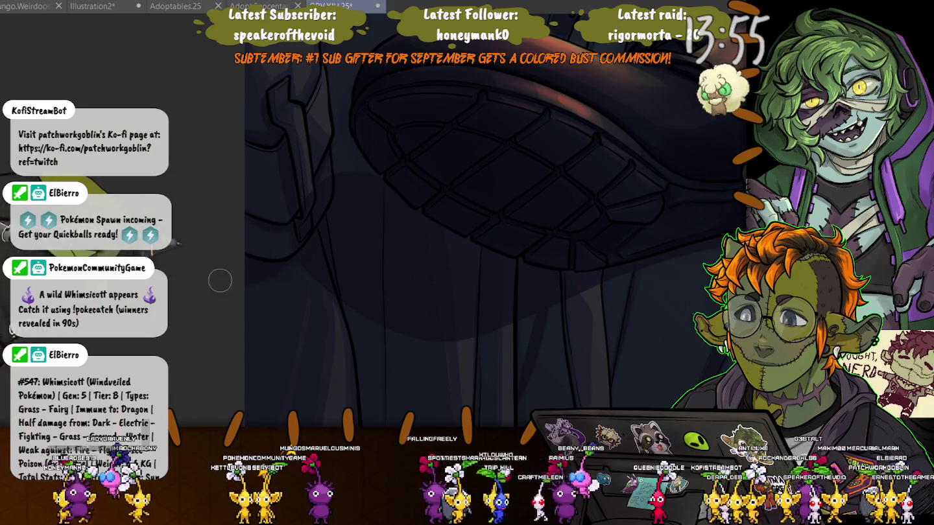
pyautogui.moveTo(303, 84)
pyautogui.mouseDown()
pyautogui.moveTo(330, 174)
pyautogui.moveTo(357, 205)
pyautogui.mouseUp()
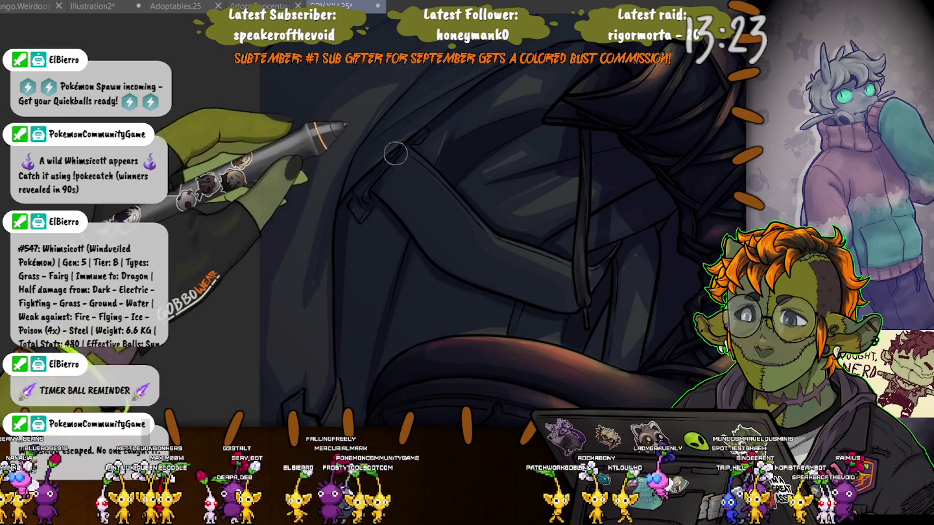
# Pan from the cloak and jacket up to the man's face, chest and staff.
pyautogui.scroll(5, 396, 154)
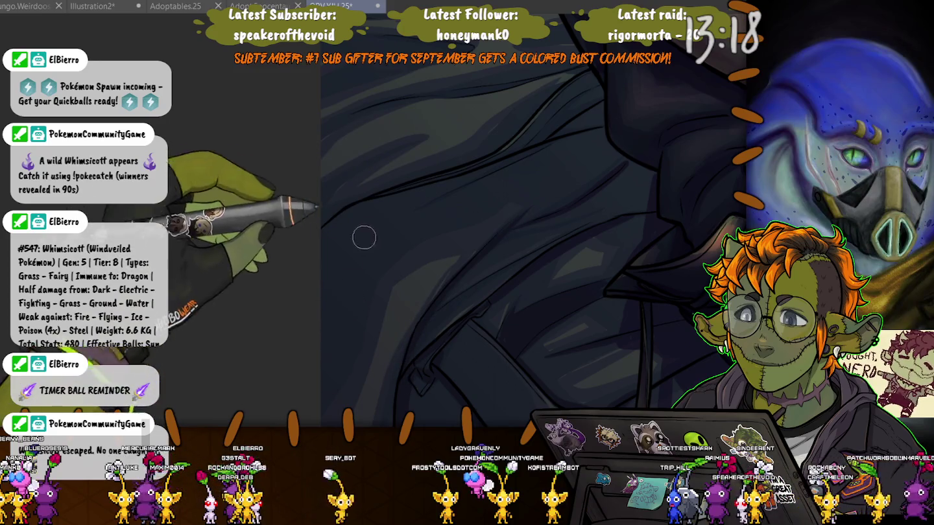
pyautogui.moveTo(343, 282); pyautogui.dragTo(441, 210)
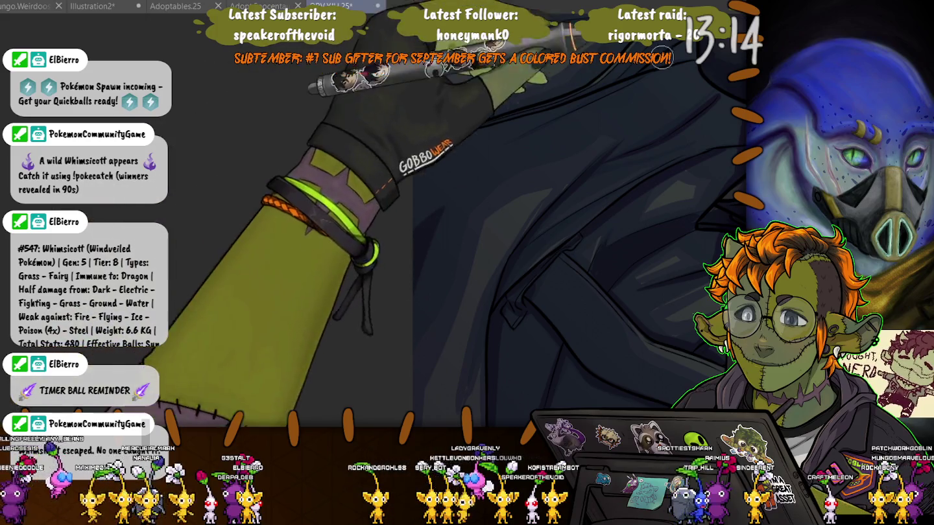
pyautogui.moveTo(681, 125); pyautogui.dragTo(628, 125)
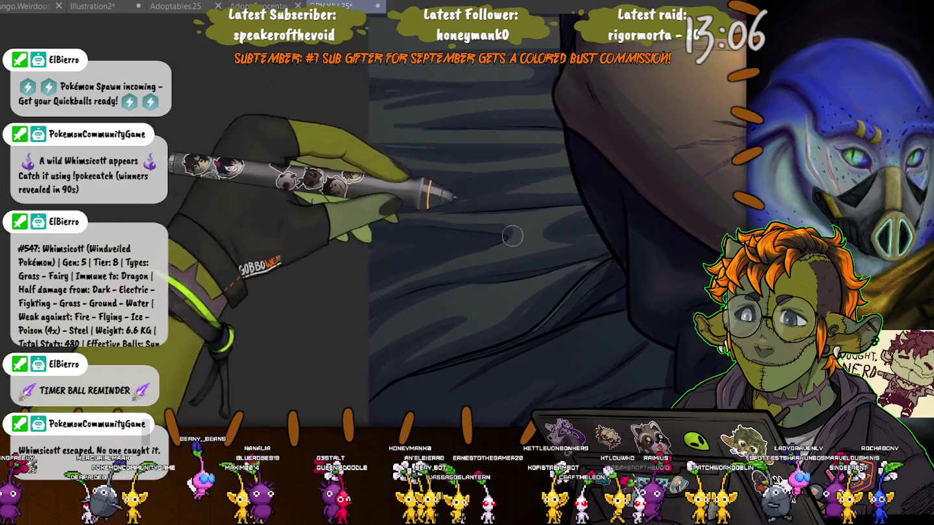
pyautogui.moveTo(476, 334); pyautogui.dragTo(605, 334)
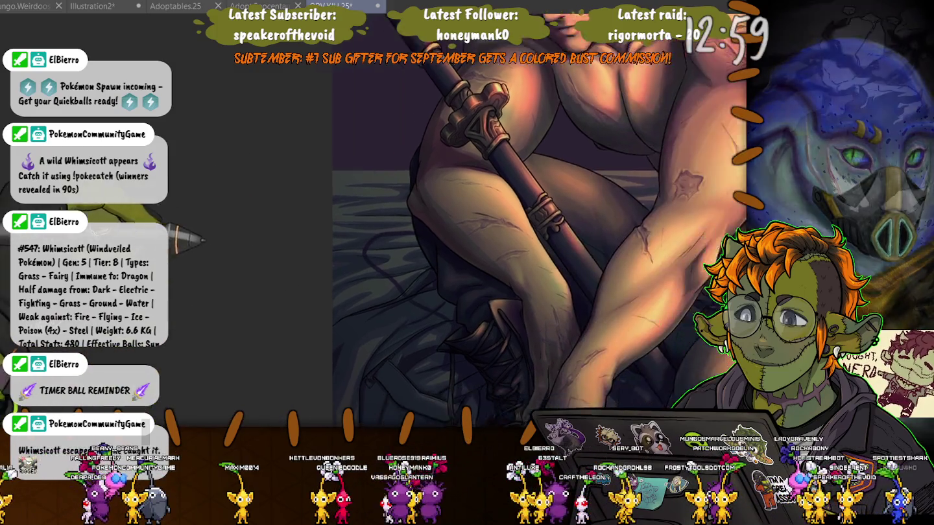
pyautogui.moveTo(556, 225)
pyautogui.mouseDown()
pyautogui.moveTo(345, 296)
pyautogui.moveTo(384, 318)
pyautogui.mouseUp()
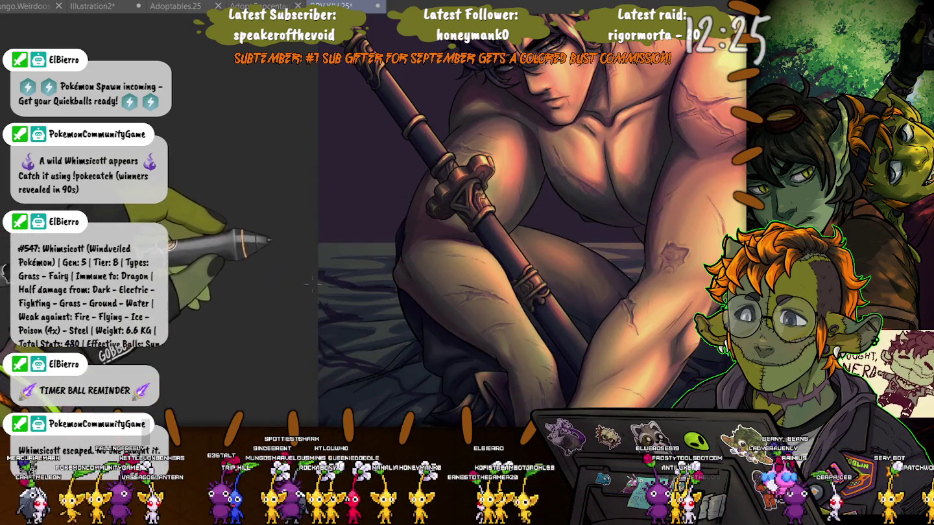
# Fill a lassoed cloak area below the man's forearm with translucent purple, then fit the canvas.
pyautogui.scroll(2, 277, 293)
pyautogui.scroll(2, 305, 317)
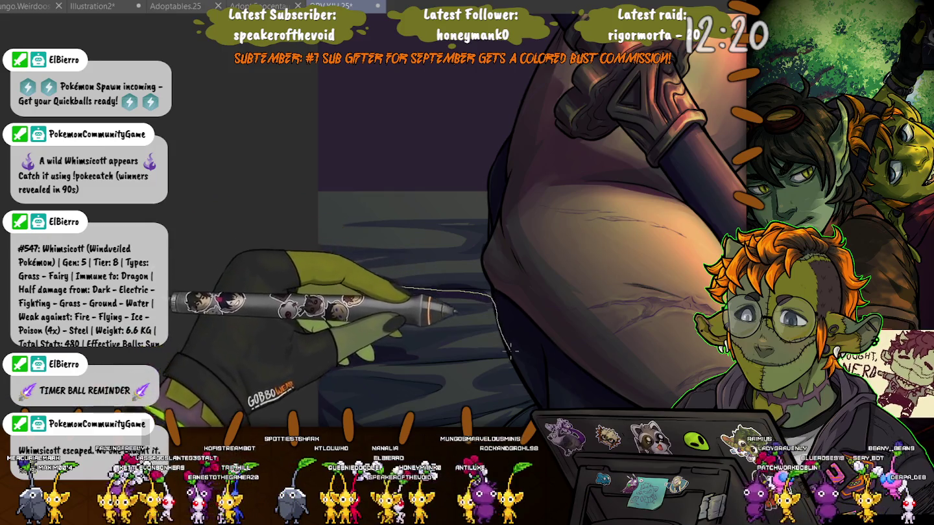
pyautogui.moveTo(528, 409); pyautogui.dragTo(320, 259)
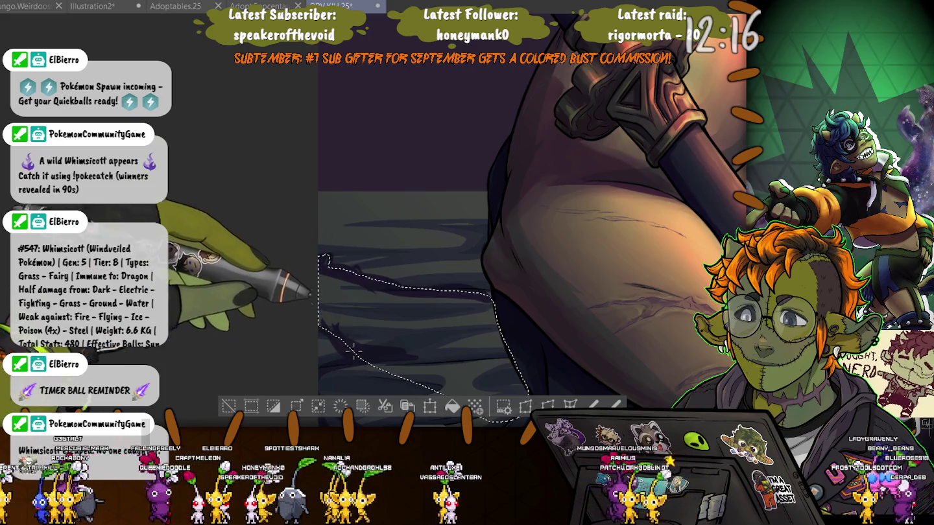
pyautogui.moveTo(310, 273); pyautogui.dragTo(245, 174)
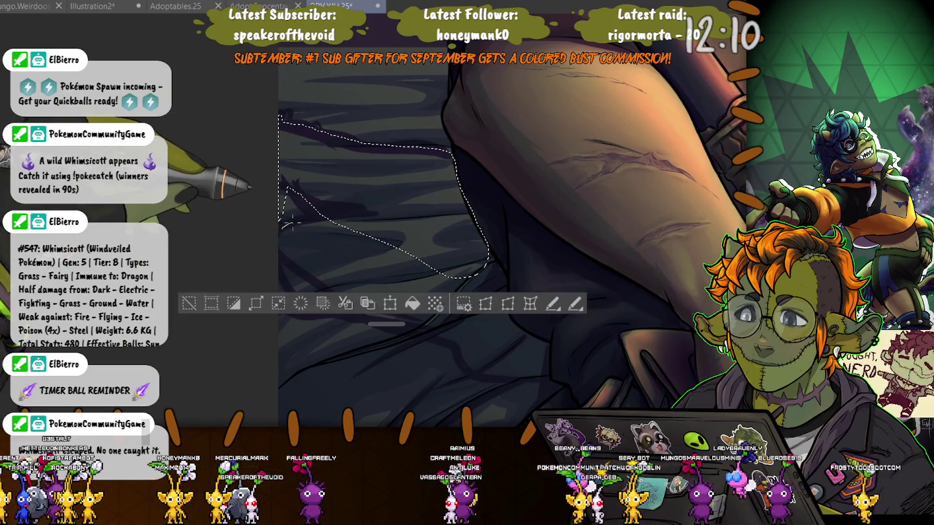
pyautogui.moveTo(289, 225); pyautogui.dragTo(464, 238)
pyautogui.moveTo(484, 244)
pyautogui.mouseDown()
pyautogui.moveTo(548, 341)
pyautogui.moveTo(338, 304)
pyautogui.moveTo(296, 314)
pyautogui.mouseUp()
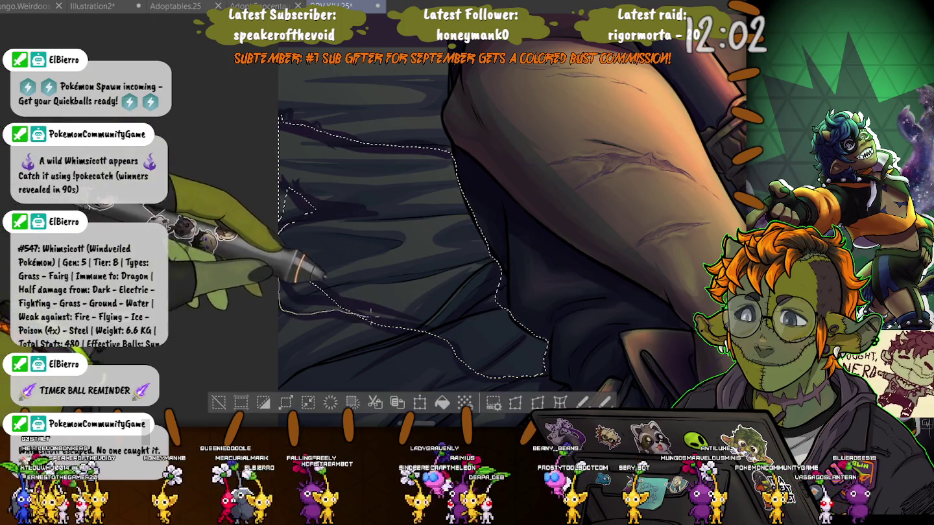
pyautogui.hotkey('alt', 'BackSpace')
pyautogui.click(219, 403)
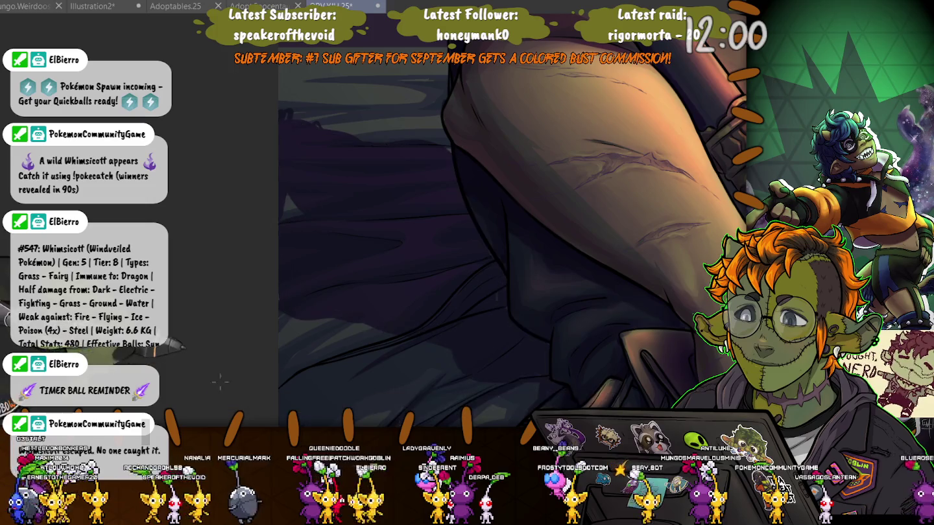
pyautogui.moveTo(493, 278); pyautogui.dragTo(498, 327)
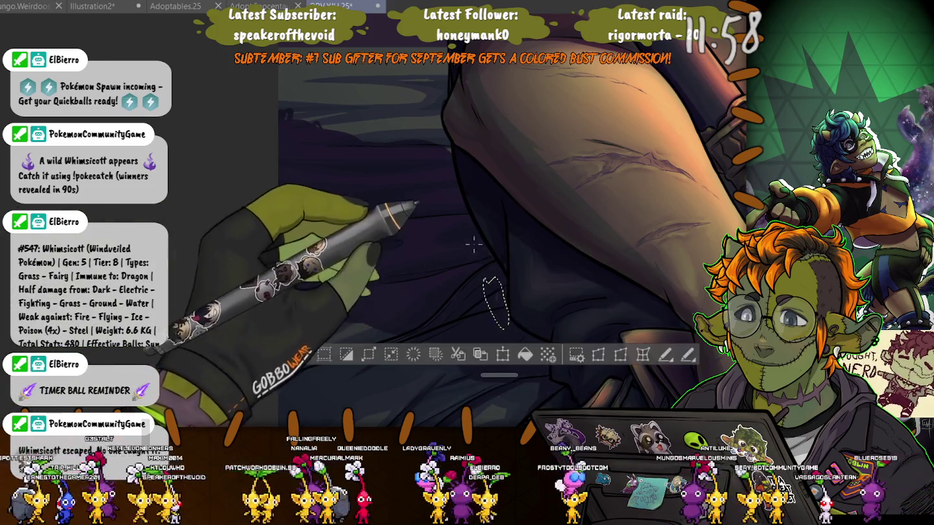
pyautogui.hotkey('ctrl', '0')
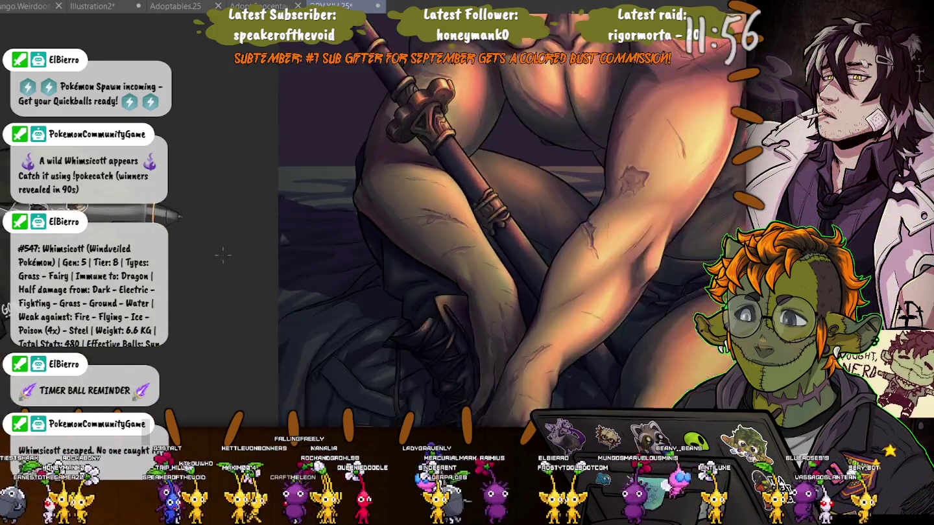
# Lasso and edit the cloak edge below the man's leg.
pyautogui.scroll(1, 259, 312)
pyautogui.scroll(1, 305, 321)
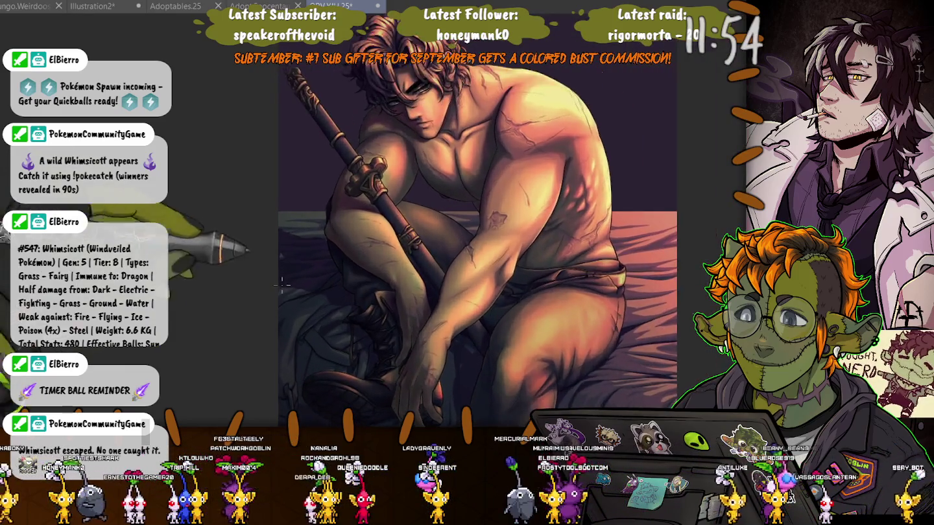
pyautogui.scroll(1, 354, 330)
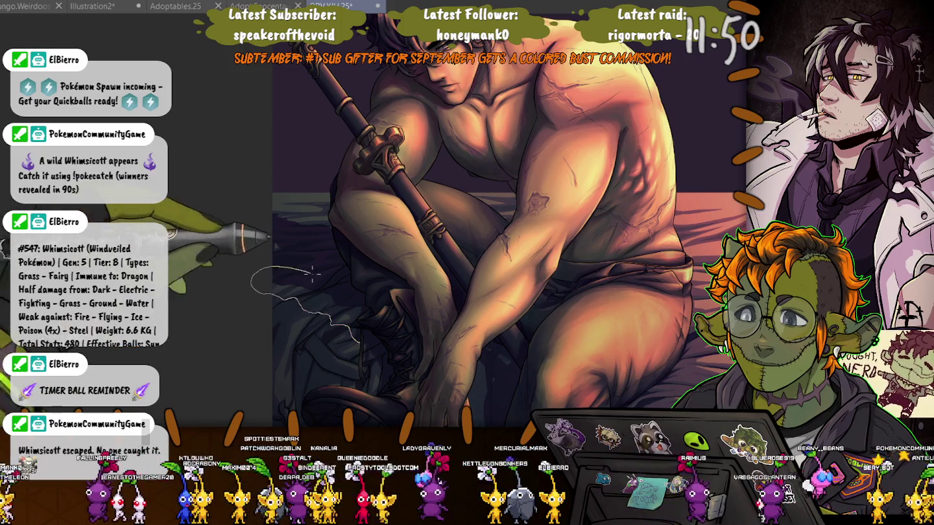
pyautogui.moveTo(310, 274); pyautogui.dragTo(364, 306)
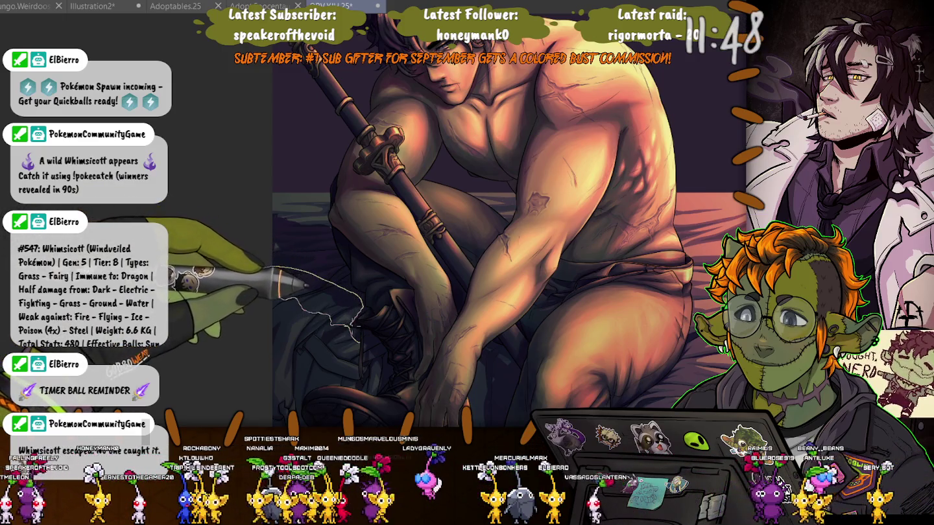
pyautogui.moveTo(365, 342); pyautogui.dragTo(361, 341)
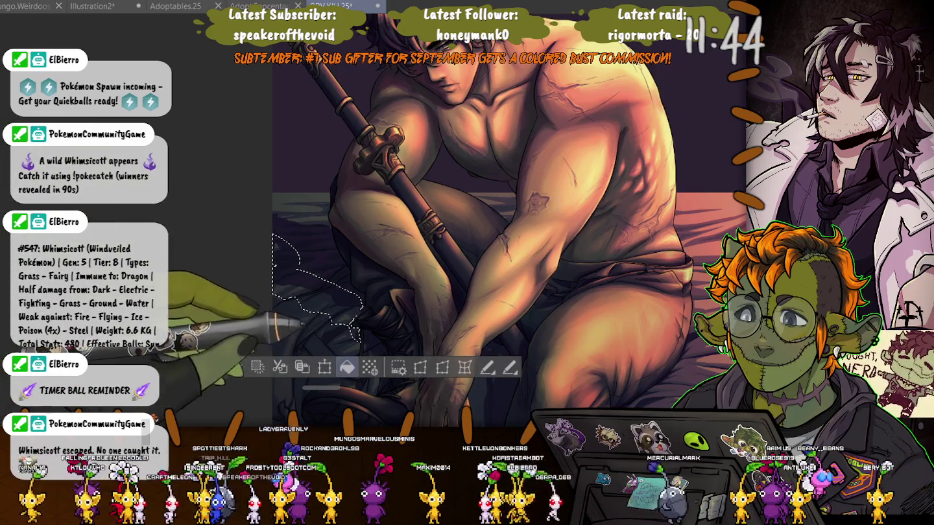
pyautogui.hotkey('ctrl', 'd')
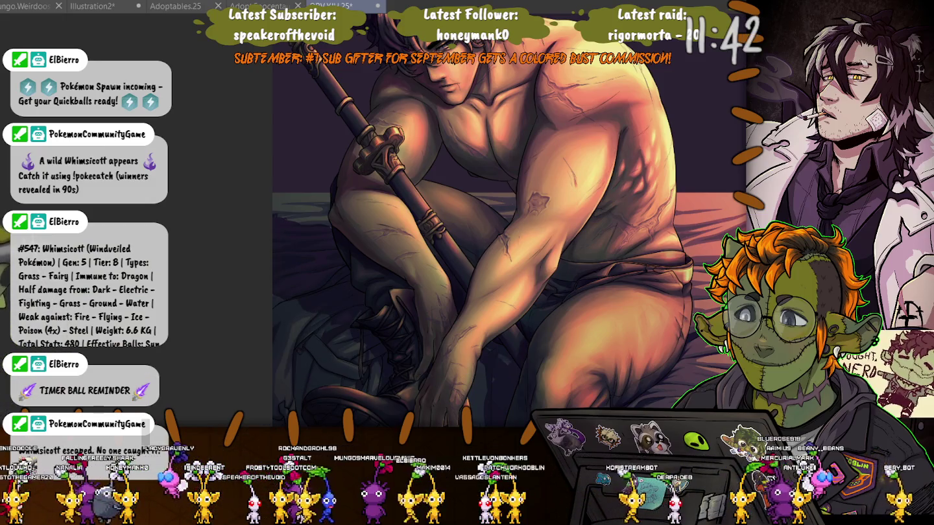
# Lasso and edit two more cloak strips beside the leg.
pyautogui.moveTo(253, 300); pyautogui.dragTo(256, 272)
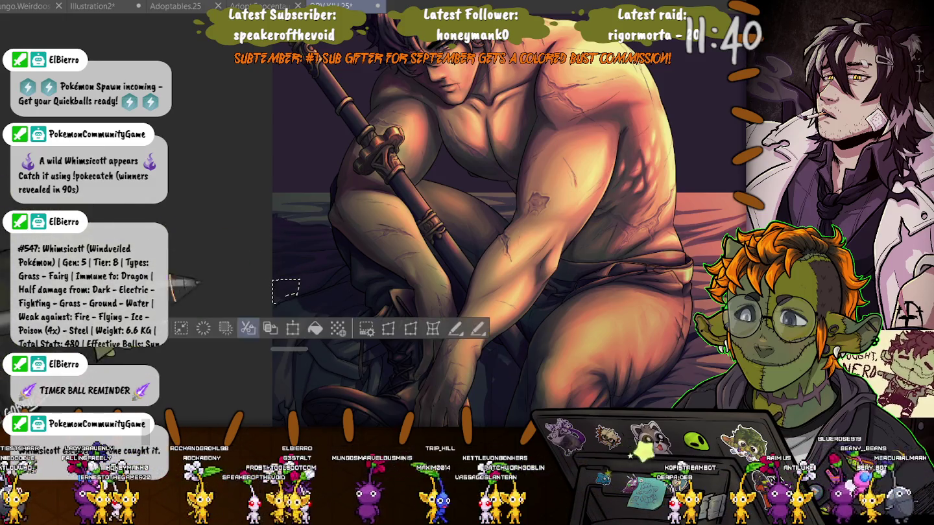
pyautogui.hotkey('ctrl', 'd')
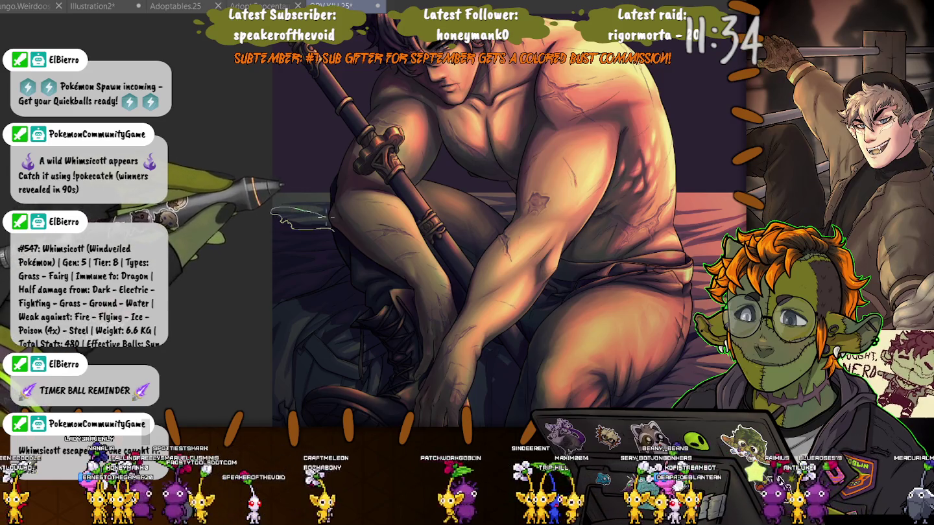
pyautogui.moveTo(282, 201); pyautogui.dragTo(273, 217)
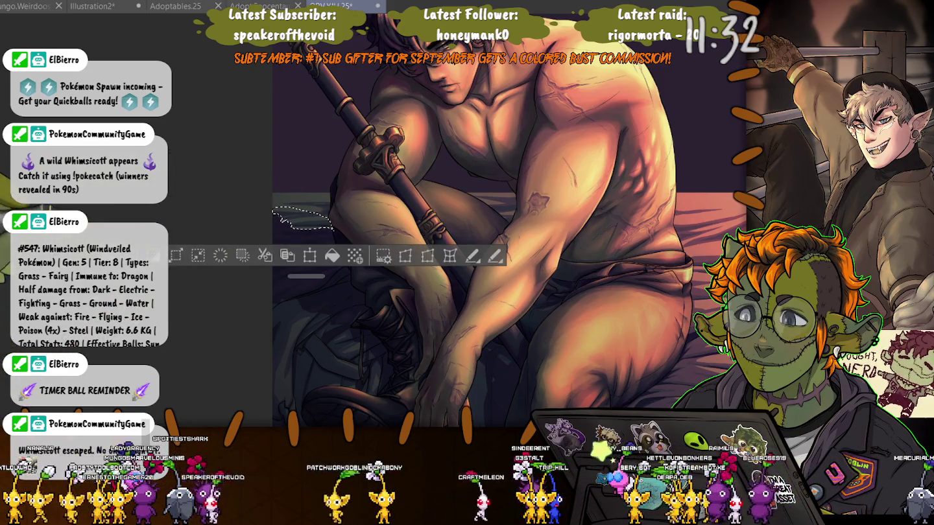
pyautogui.hotkey('ctrl', 'd')
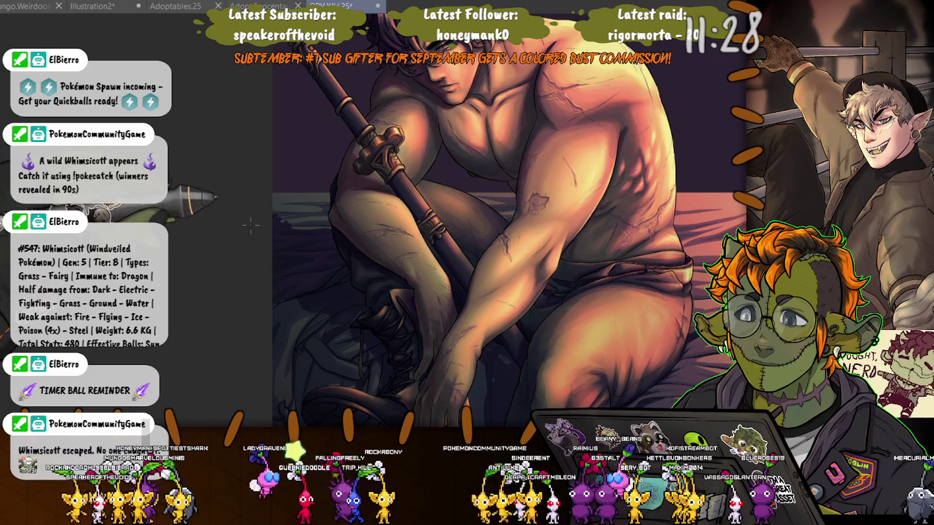
pyautogui.scroll(1, 214, 227)
pyautogui.scroll(2, 214, 246)
pyautogui.scroll(2, 216, 266)
pyautogui.scroll(2, 216, 266)
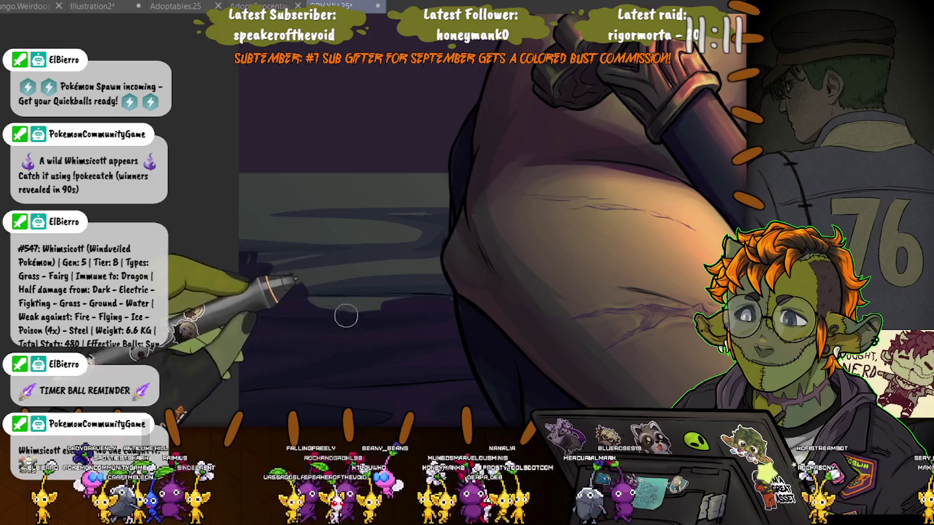
# Shrink the brush and paint a dark purple stroke left of the man's thigh.
pyautogui.press('[')
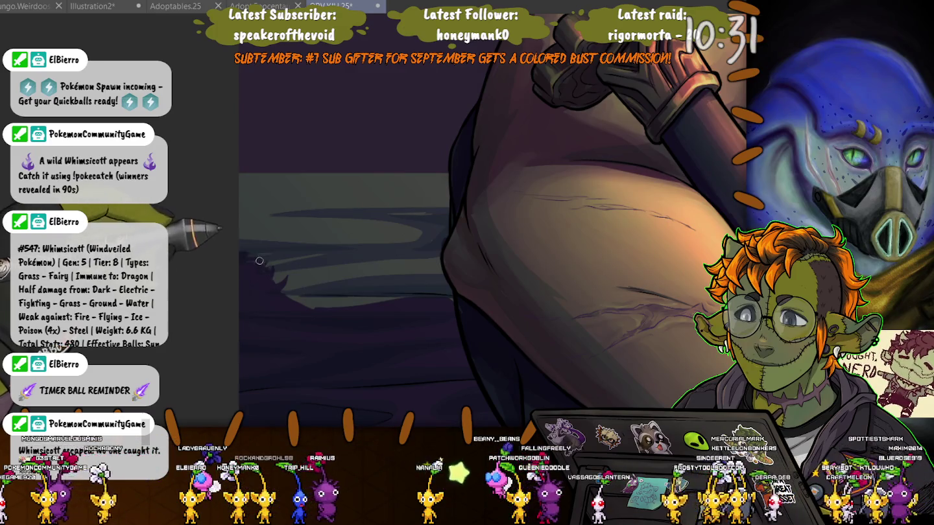
pyautogui.scroll(-1, 288, 299)
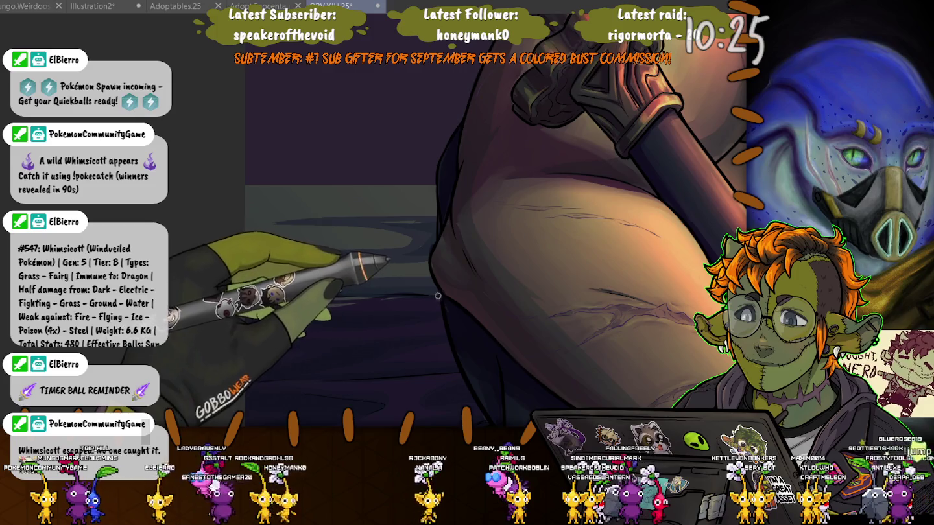
pyautogui.moveTo(394, 297); pyautogui.dragTo(287, 306)
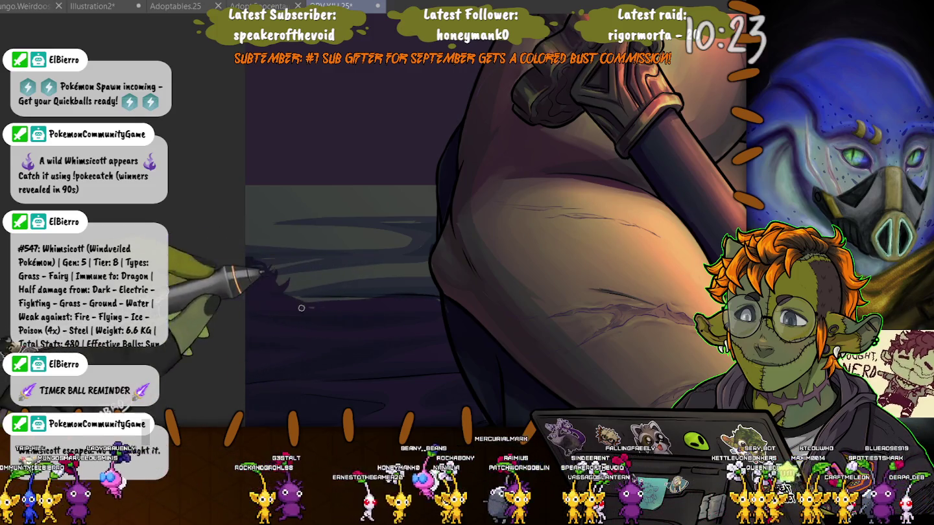
pyautogui.scroll(-3, 301, 308)
pyautogui.scroll(-3, 300, 308)
pyautogui.scroll(-3, 301, 308)
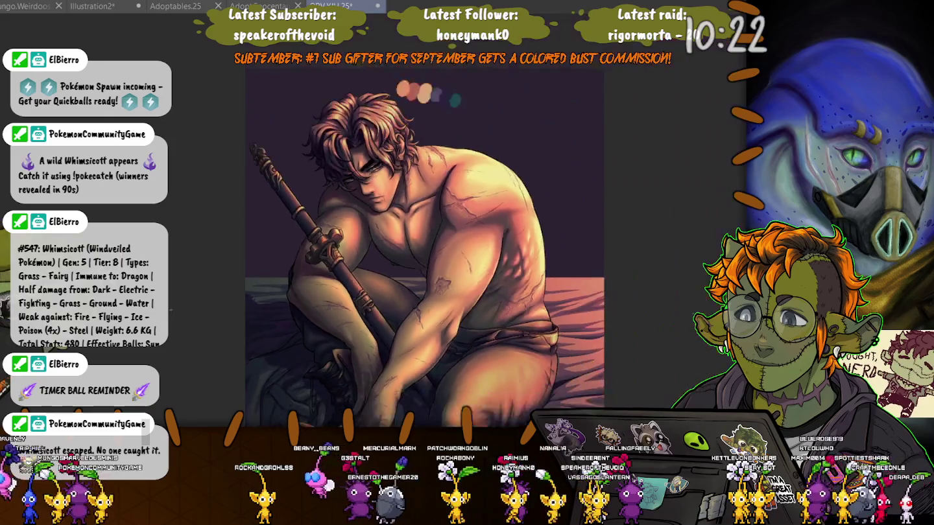
# Lasso the dark horizon patch left of the thigh.
pyautogui.scroll(2, 182, 331)
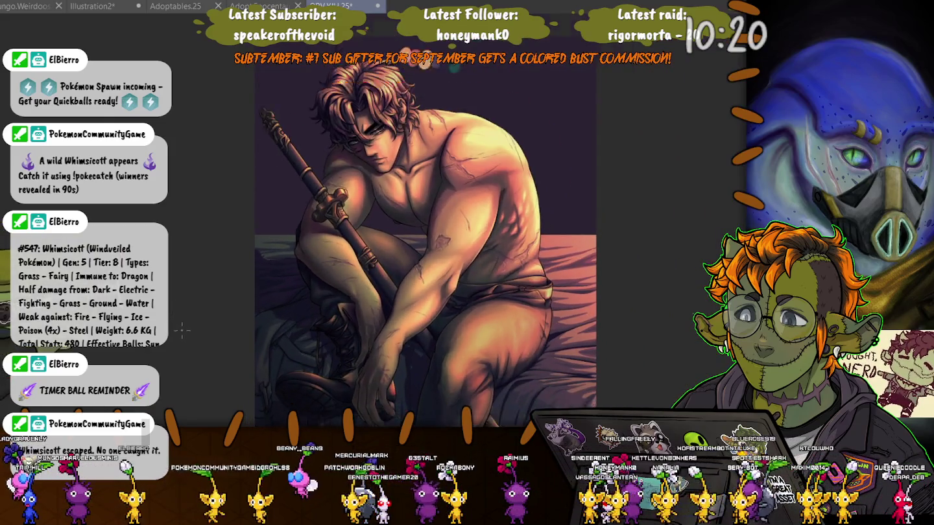
pyautogui.scroll(1, 185, 333)
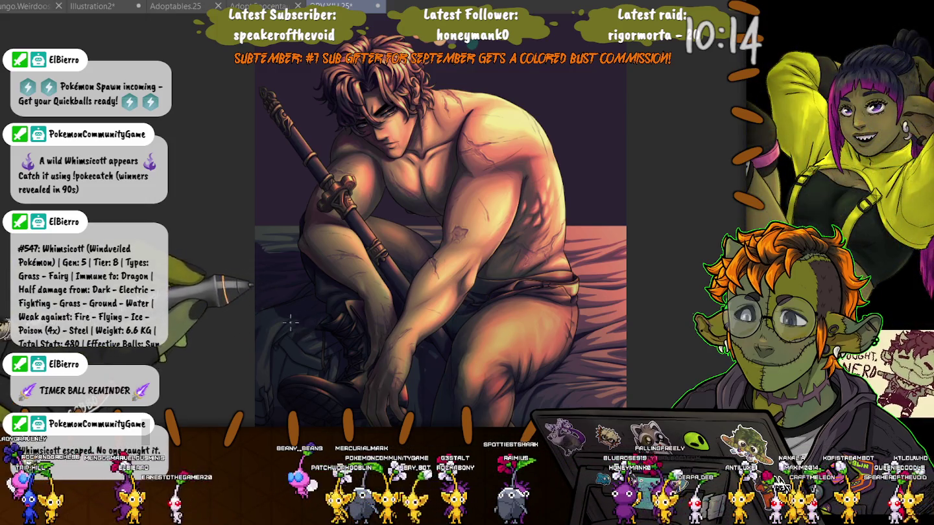
pyautogui.scroll(1, 264, 244)
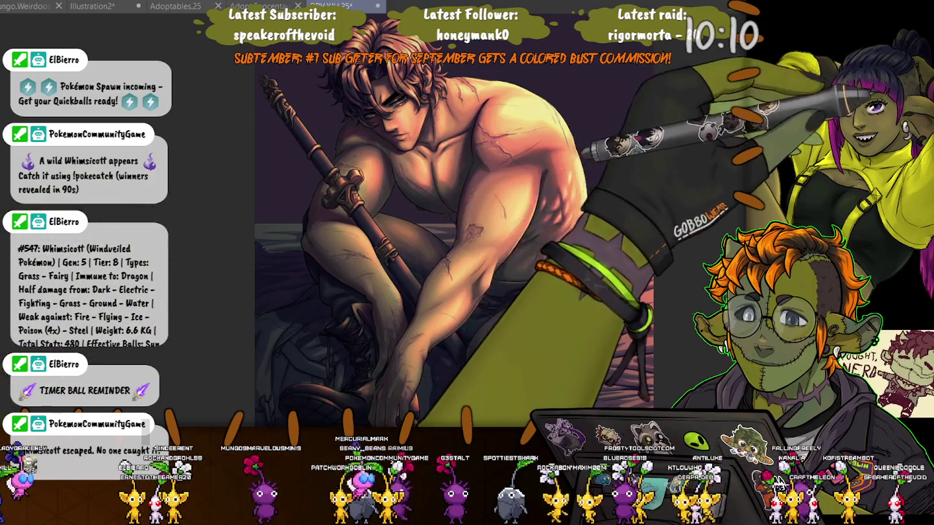
pyautogui.scroll(1, 273, 253)
pyautogui.scroll(2, 292, 256)
pyautogui.scroll(1, 318, 262)
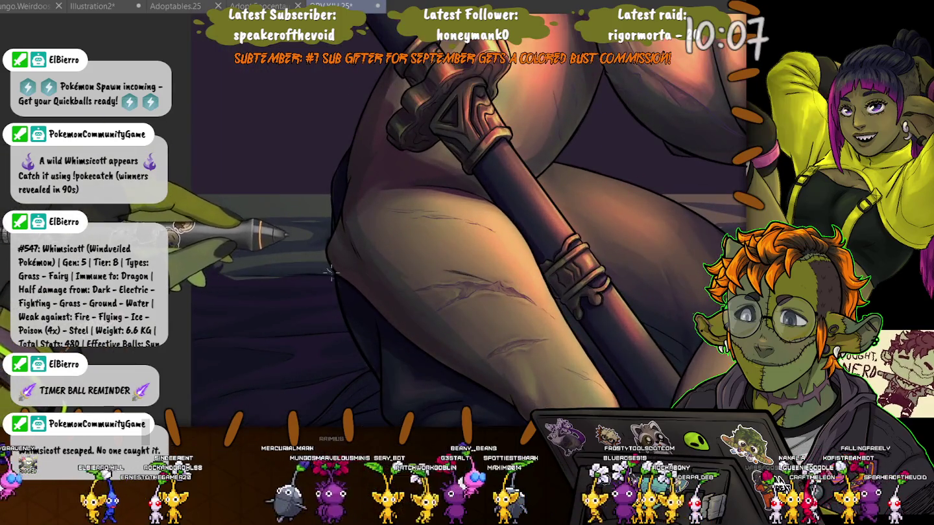
pyautogui.moveTo(331, 272); pyautogui.dragTo(192, 216)
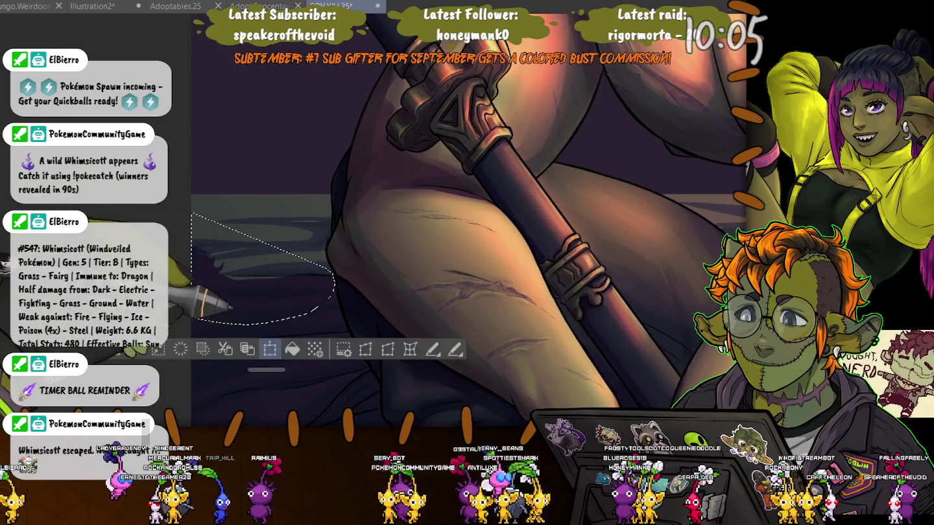
# Transform the selected patch, nudging it slightly down, and apply the change.
pyautogui.click(270, 349)
pyautogui.moveTo(354, 305); pyautogui.dragTo(354, 276)
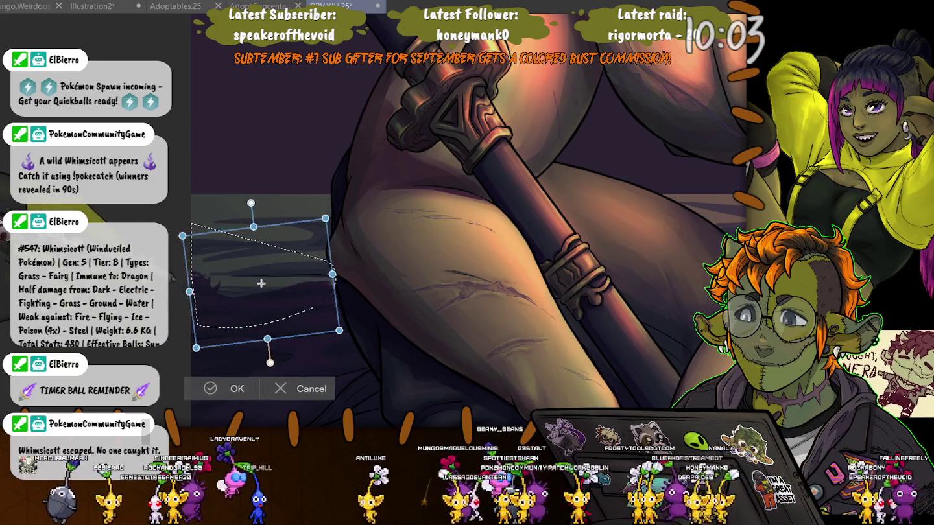
pyautogui.moveTo(261, 283); pyautogui.dragTo(261, 280)
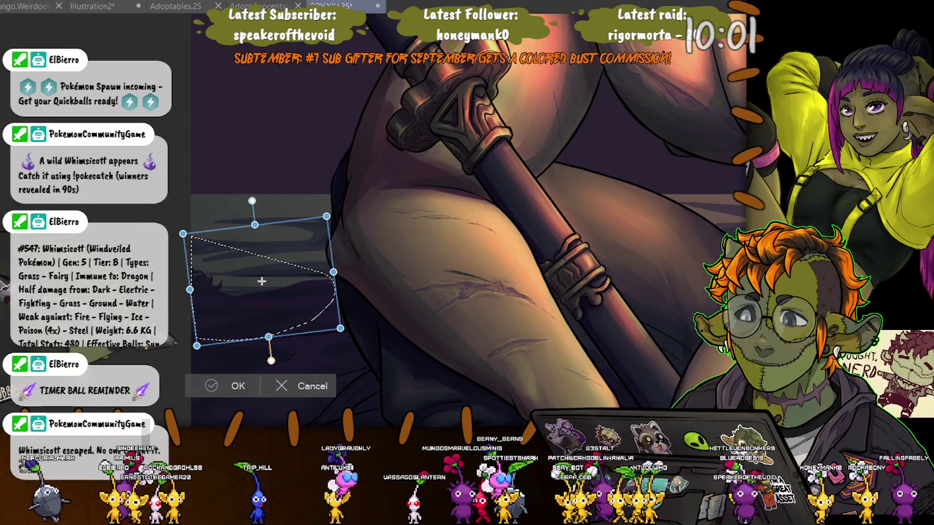
pyautogui.moveTo(261, 281); pyautogui.dragTo(263, 284)
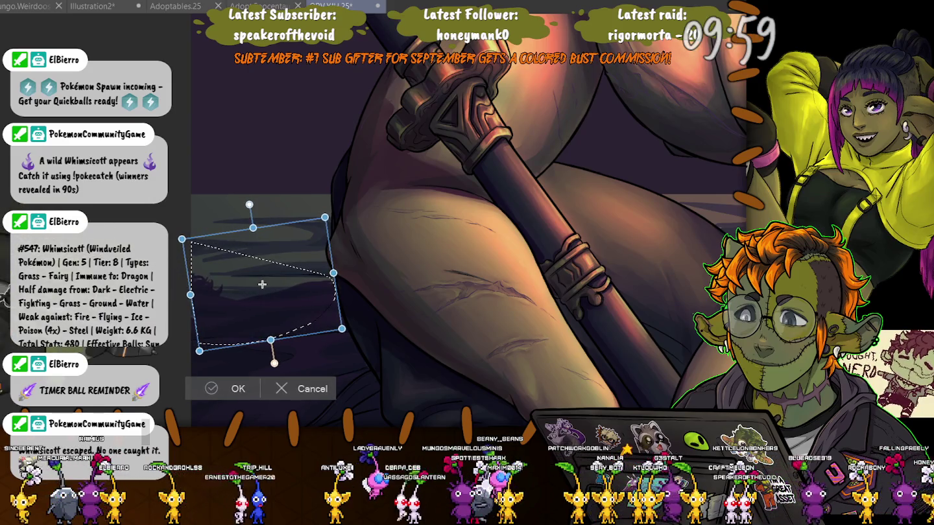
pyautogui.press('Return')
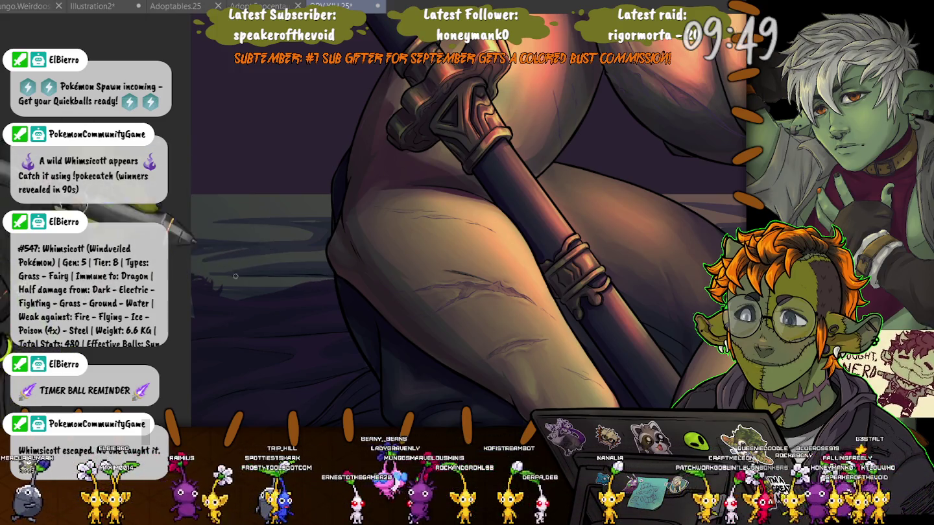
# Lasso areas near the scarred arm and the dark cloak folds, then fit the canvas.
pyautogui.moveTo(336, 283); pyautogui.dragTo(253, 116)
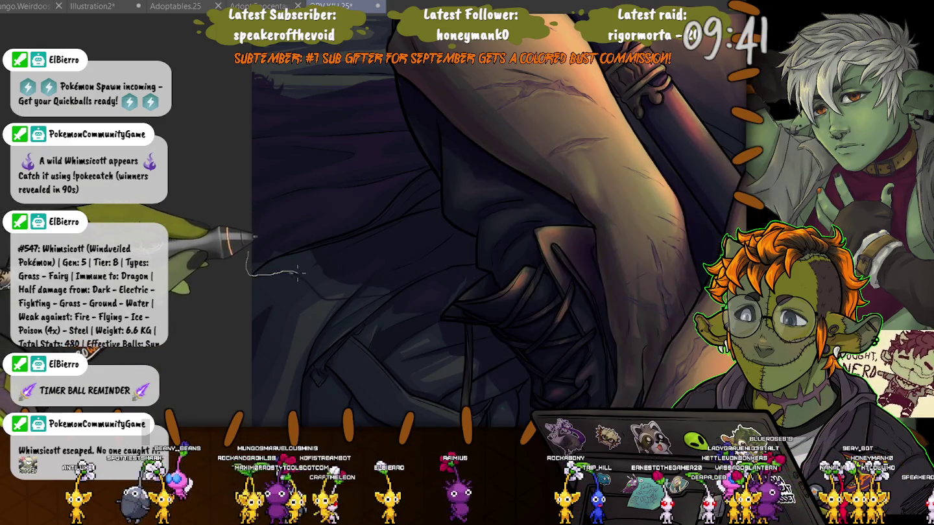
pyautogui.moveTo(302, 275)
pyautogui.mouseDown()
pyautogui.moveTo(389, 291)
pyautogui.moveTo(253, 253)
pyautogui.mouseUp()
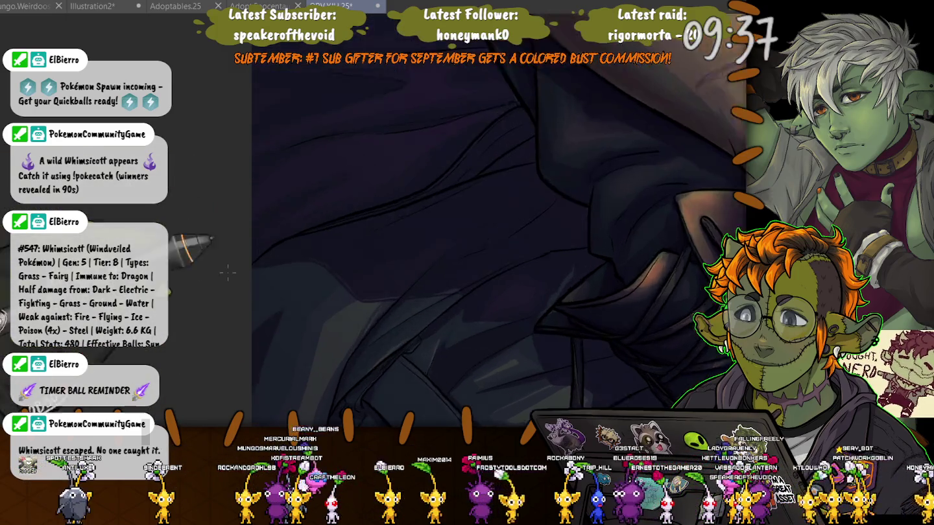
pyautogui.moveTo(533, 280)
pyautogui.mouseDown()
pyautogui.moveTo(486, 302)
pyautogui.moveTo(249, 247)
pyautogui.moveTo(542, 293)
pyautogui.mouseUp()
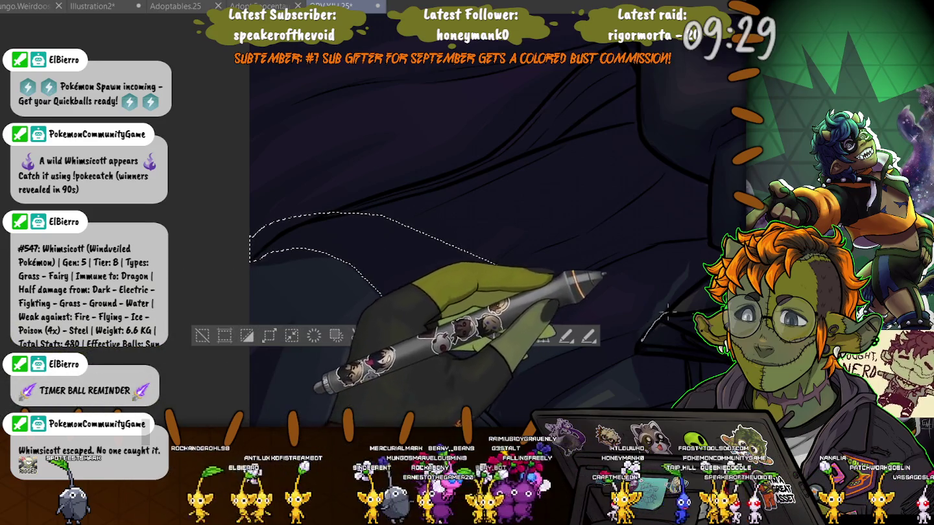
pyautogui.moveTo(642, 337); pyautogui.dragTo(628, 338)
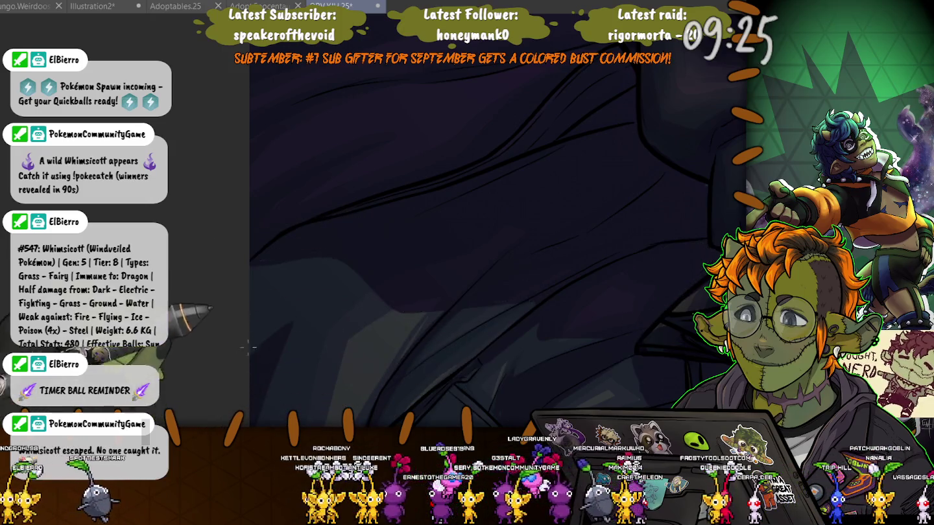
pyautogui.moveTo(397, 315)
pyautogui.mouseDown()
pyautogui.moveTo(459, 308)
pyautogui.moveTo(402, 324)
pyautogui.mouseUp()
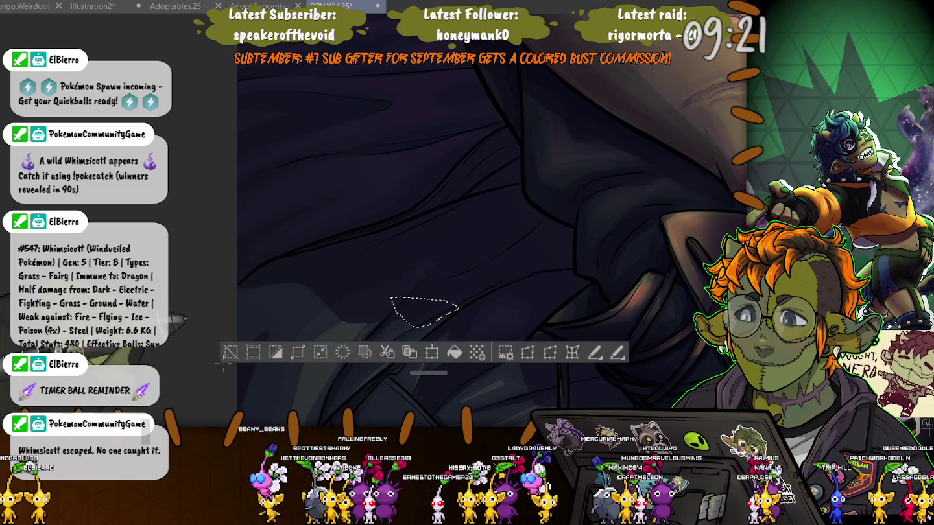
pyautogui.hotkey('ctrl', '0')
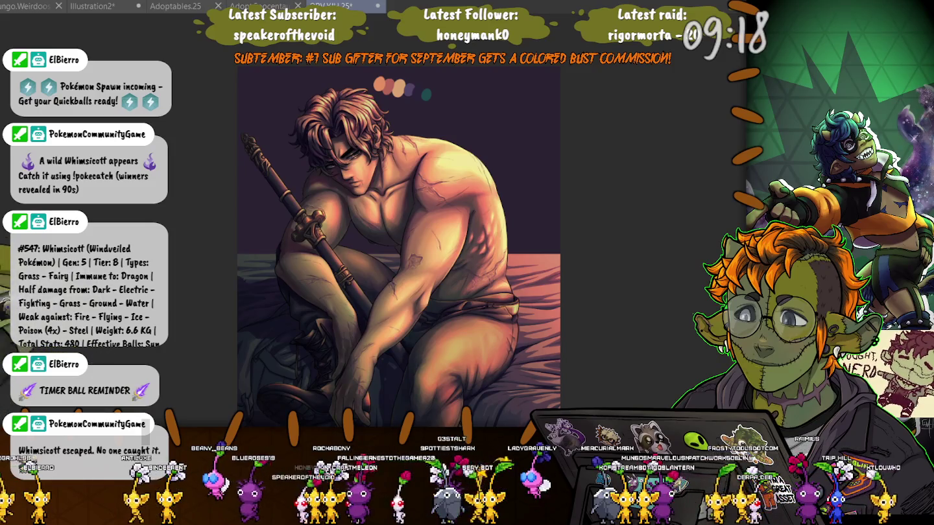
# Lasso the horizon strip left of the thigh twice, deselecting each time.
pyautogui.scroll(2, 394, 246)
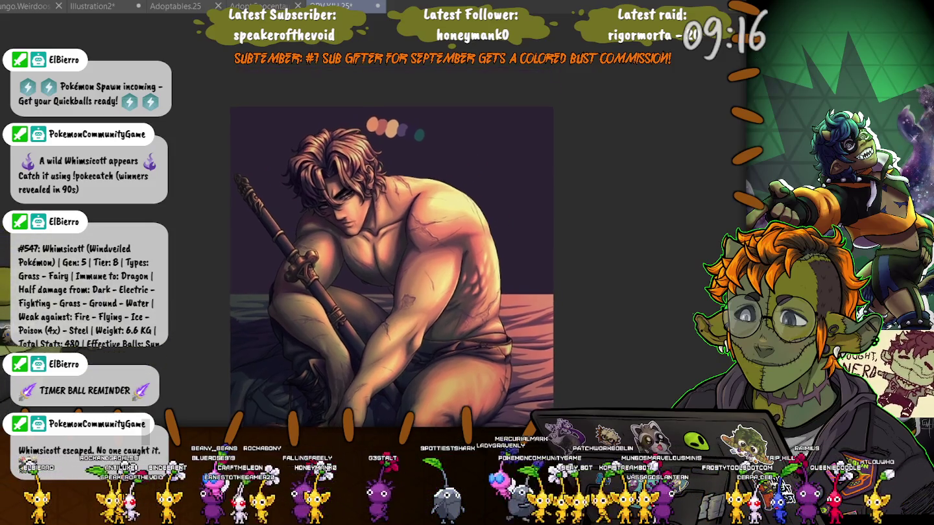
pyautogui.scroll(2, 198, 292)
pyautogui.scroll(2, 207, 301)
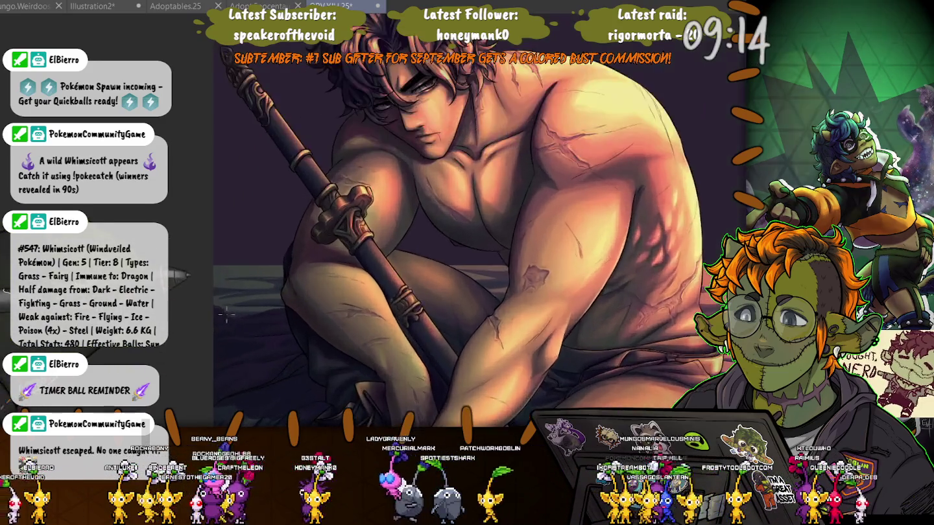
pyautogui.scroll(2, 221, 311)
pyautogui.scroll(2, 230, 317)
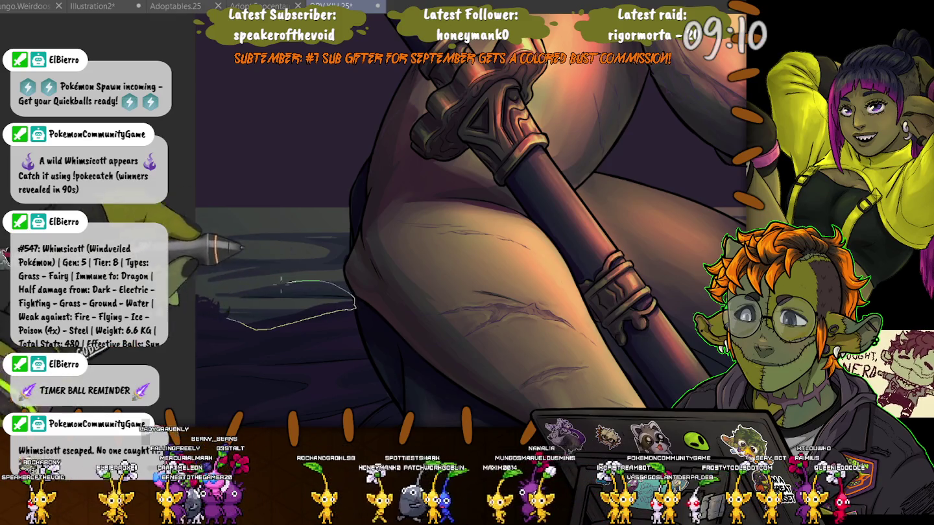
pyautogui.moveTo(304, 318); pyautogui.dragTo(230, 316)
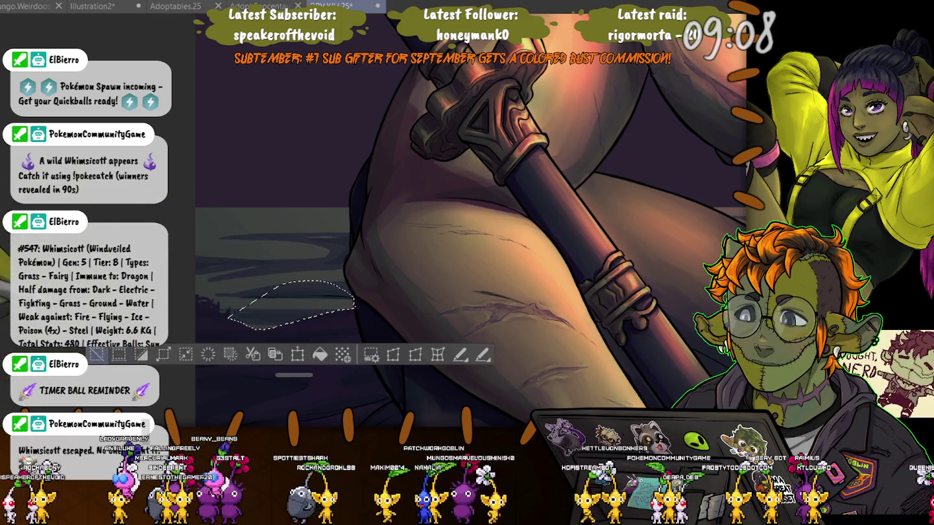
pyautogui.hotkey('ctrl', 'd')
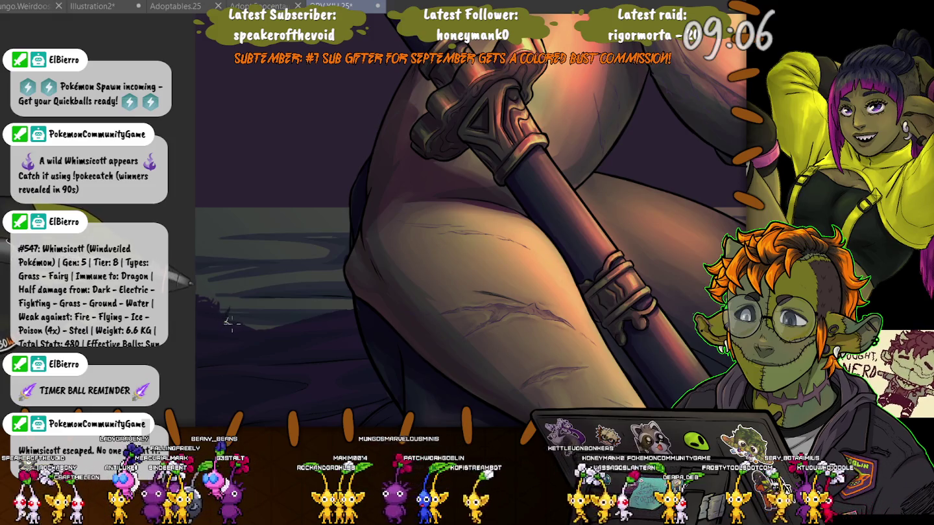
pyautogui.moveTo(254, 330); pyautogui.dragTo(220, 307)
pyautogui.hotkey('ctrl', 'd')
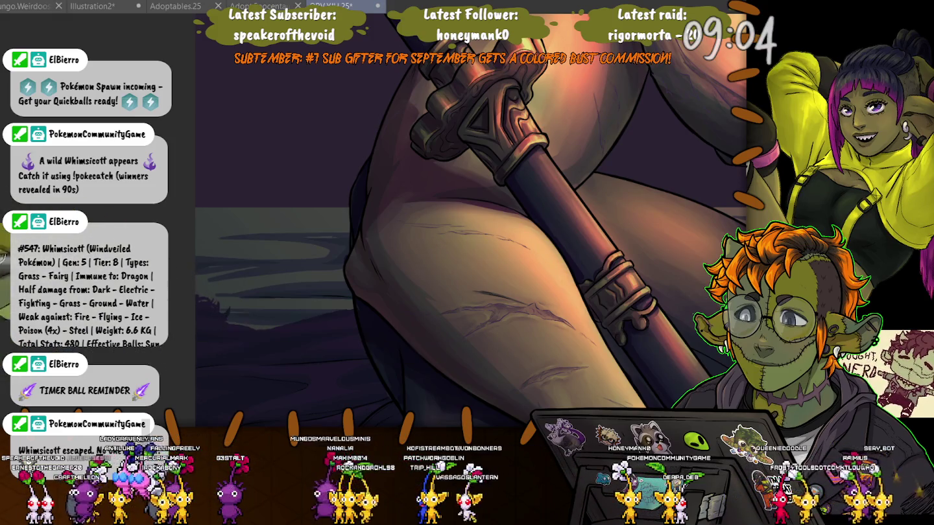
# Lasso a patch of sea below the horizon, deselect, and view the whole illustration.
pyautogui.scroll(3, 204, 338)
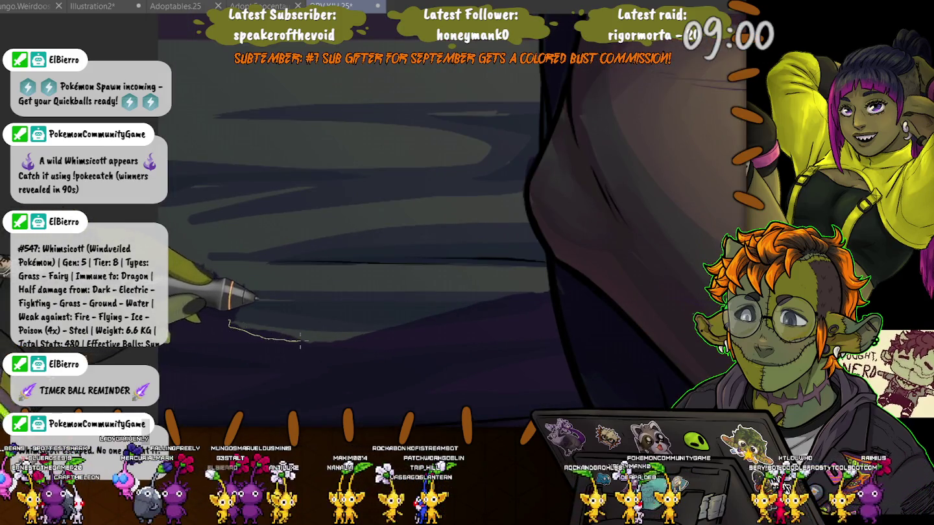
pyautogui.moveTo(270, 338); pyautogui.dragTo(232, 324)
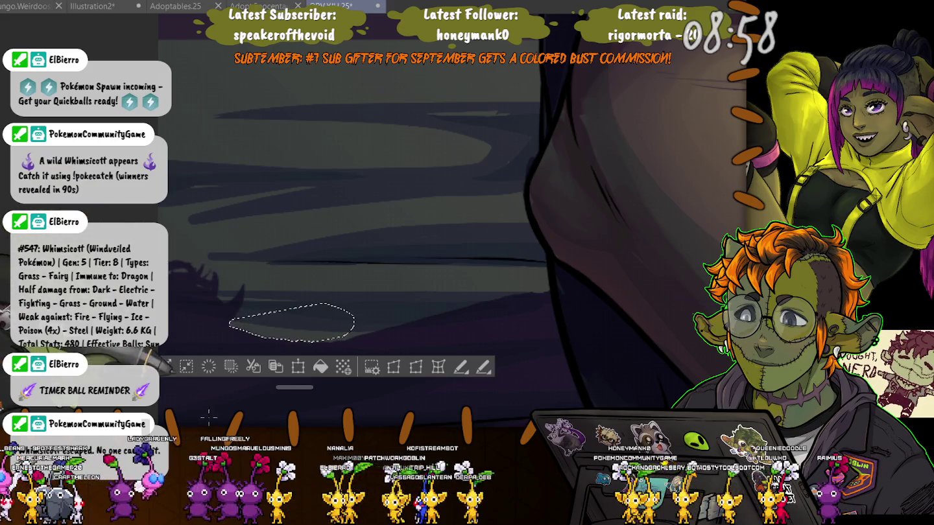
pyautogui.hotkey('ctrl', 'd')
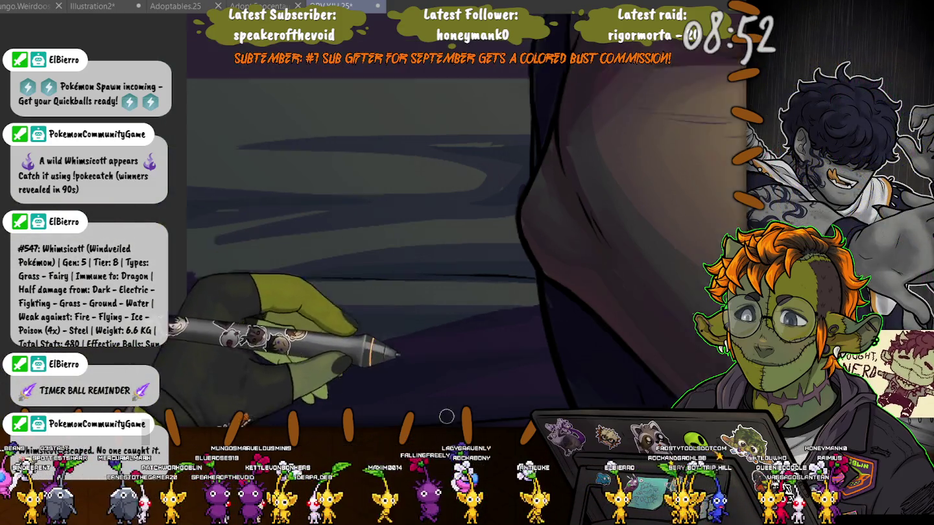
pyautogui.hotkey('ctrl', '0')
pyautogui.hotkey('ctrl', '0')
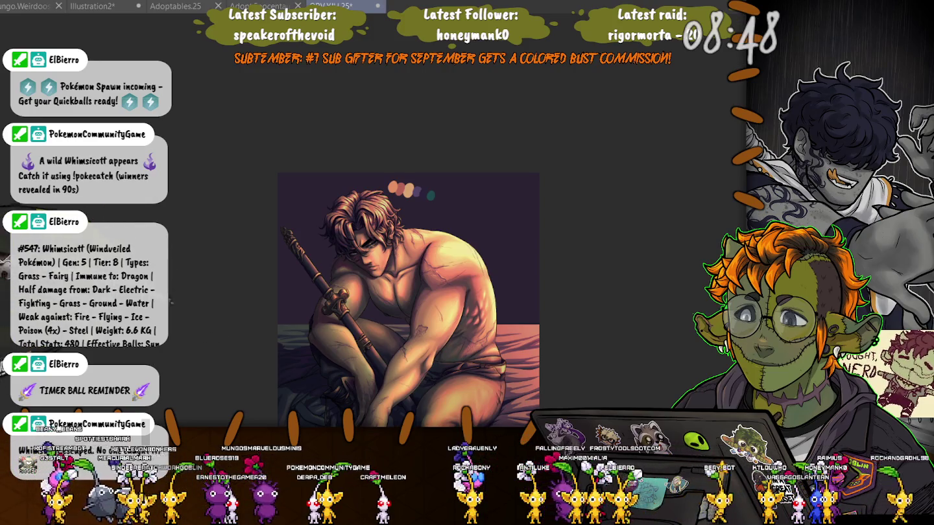
pyautogui.moveTo(223, 383); pyautogui.dragTo(180, 371)
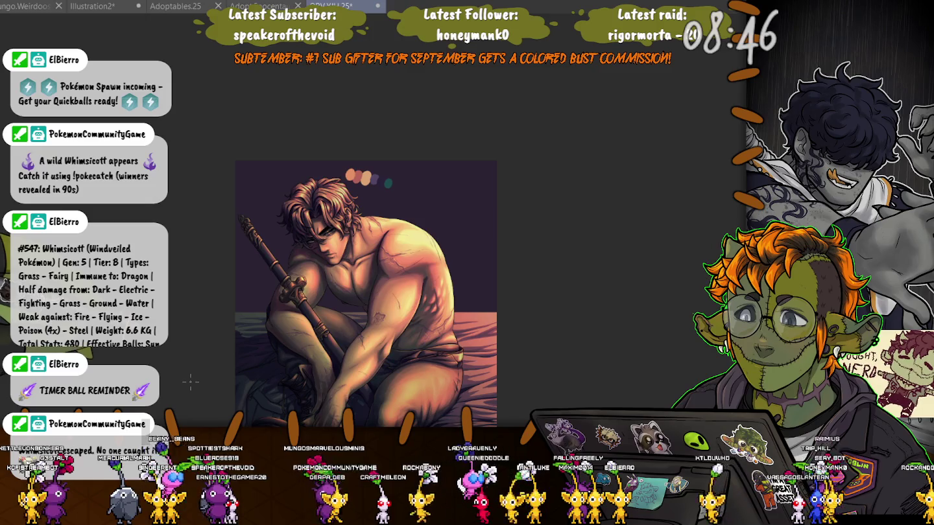
pyautogui.scroll(2, 196, 352)
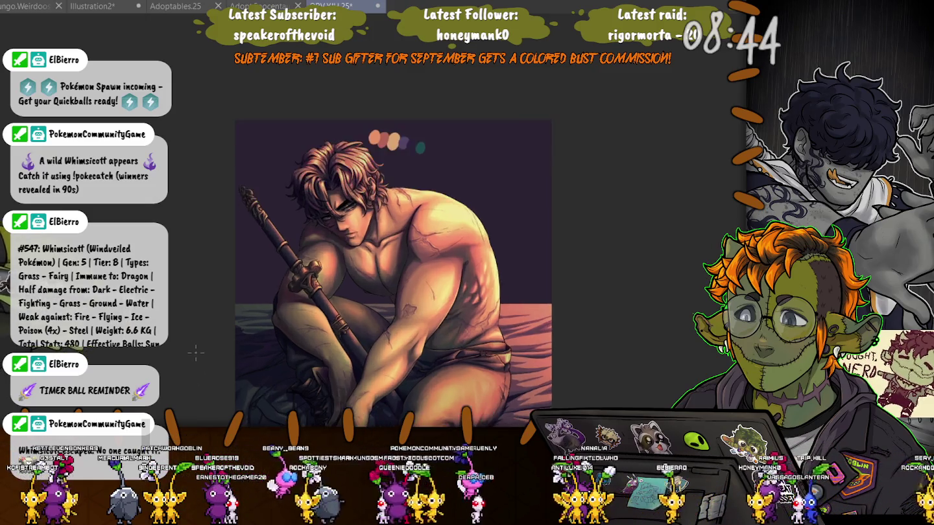
# Select the sea horizon patch beside the thigh and shift it slightly down and left.
pyautogui.scroll(5, 497, 198)
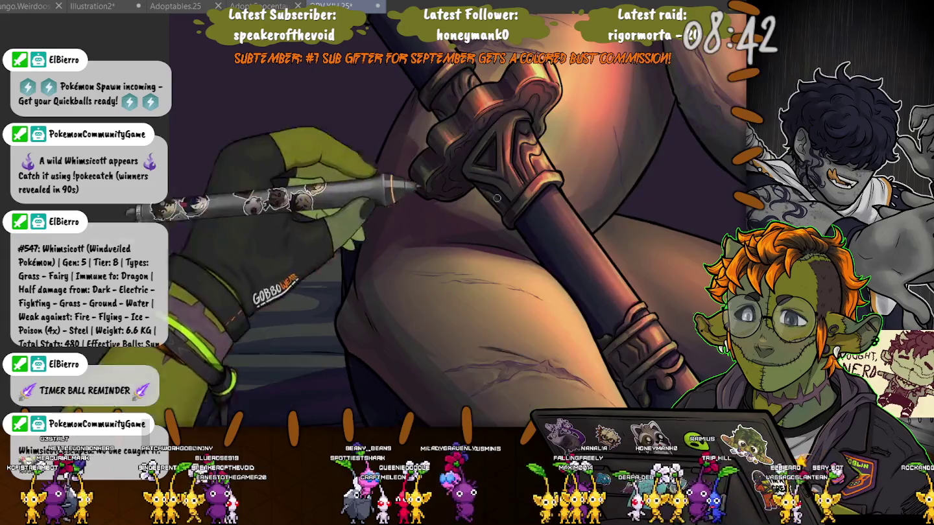
pyautogui.moveTo(497, 198); pyautogui.dragTo(616, 140)
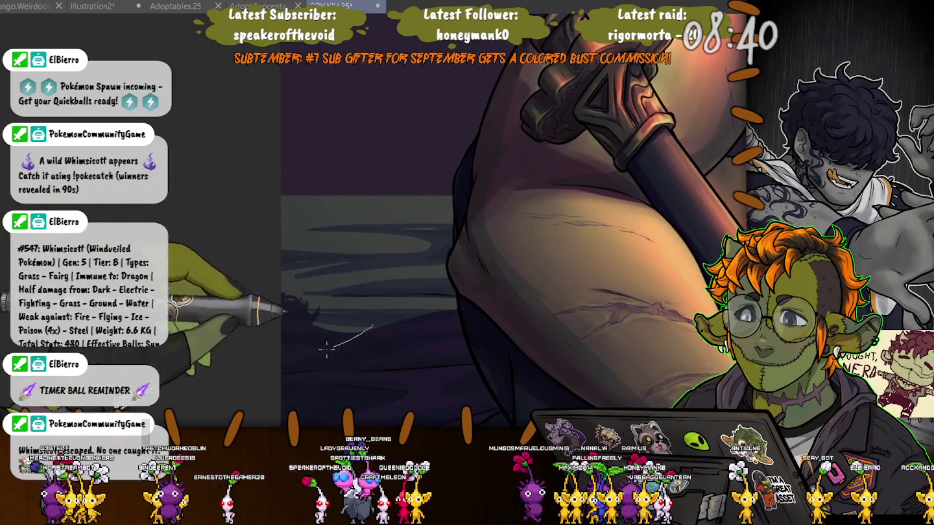
pyautogui.moveTo(310, 254); pyautogui.dragTo(282, 366)
pyautogui.hotkey('ctrl', 't')
pyautogui.moveTo(327, 309); pyautogui.dragTo(323, 317)
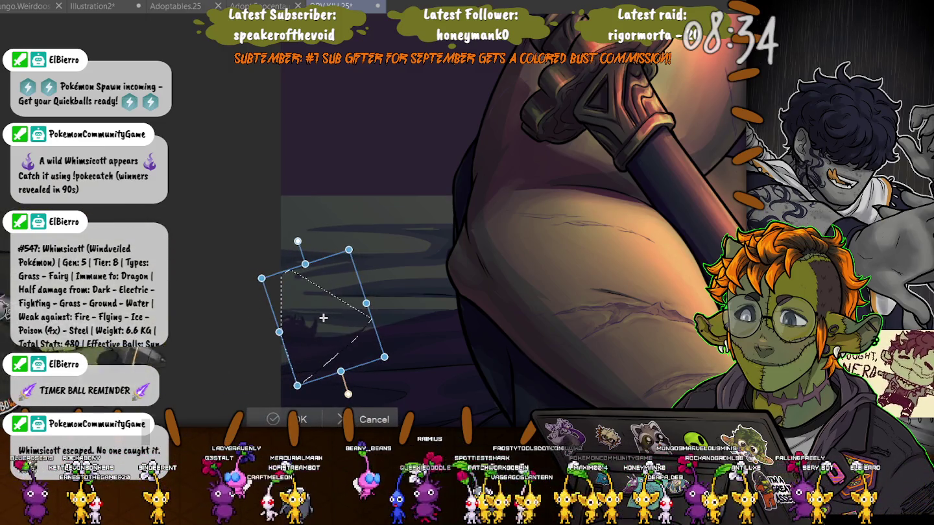
pyautogui.press('Return')
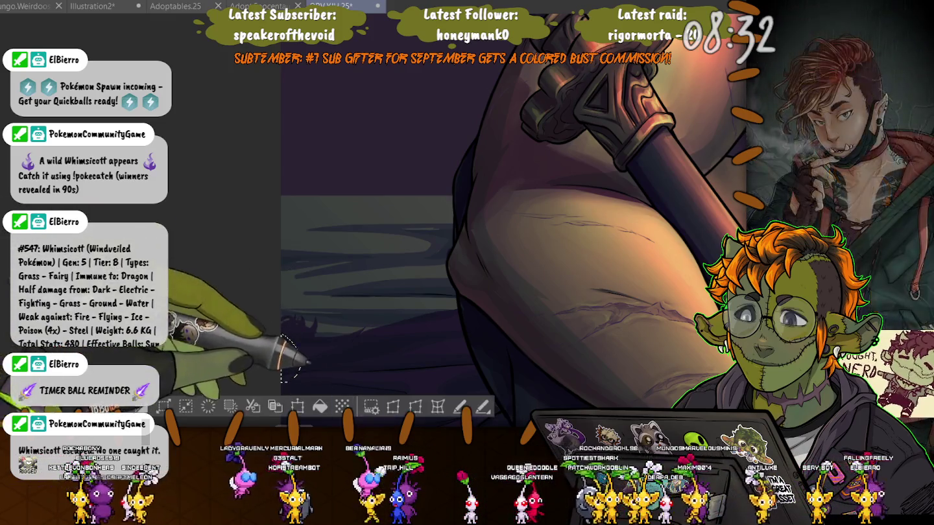
# Deselect, fit the whole illustration to the window, and save it.
pyautogui.hotkey('ctrl', 'd')
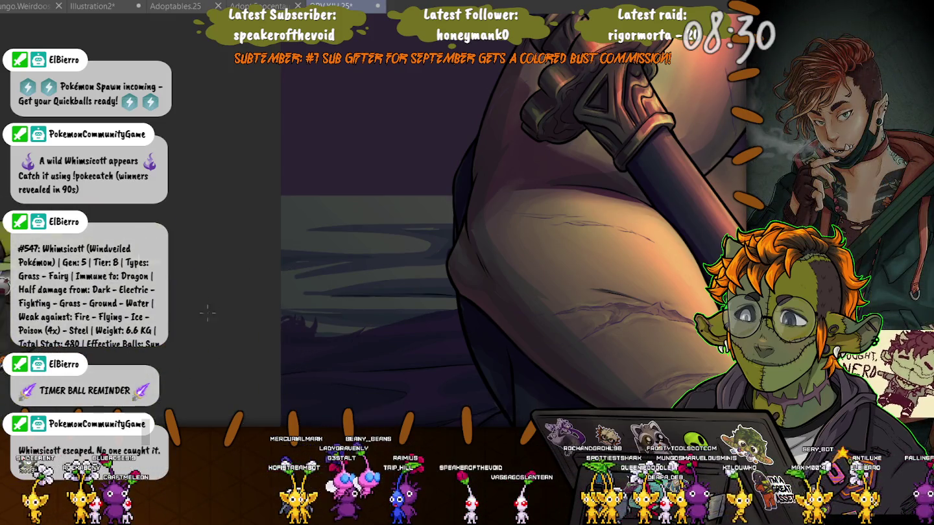
pyautogui.scroll(3, 207, 314)
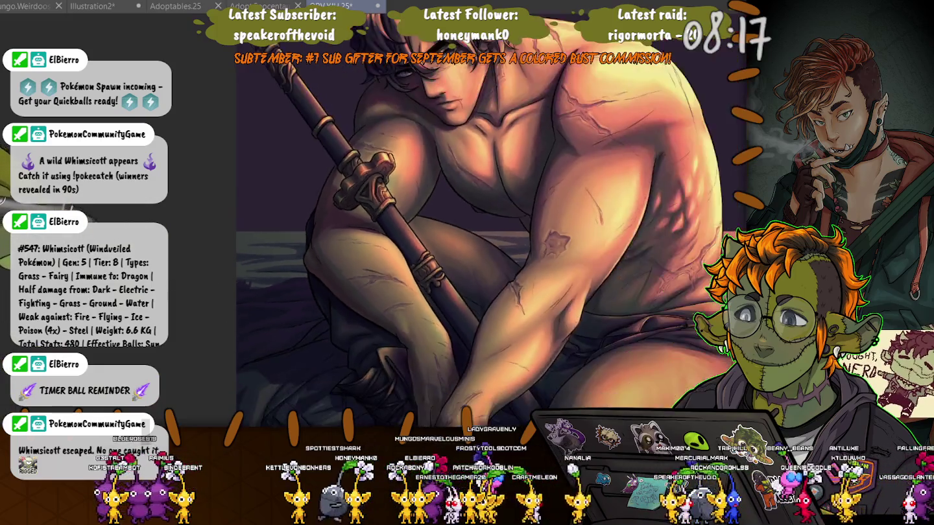
pyautogui.hotkey('ctrl', '0')
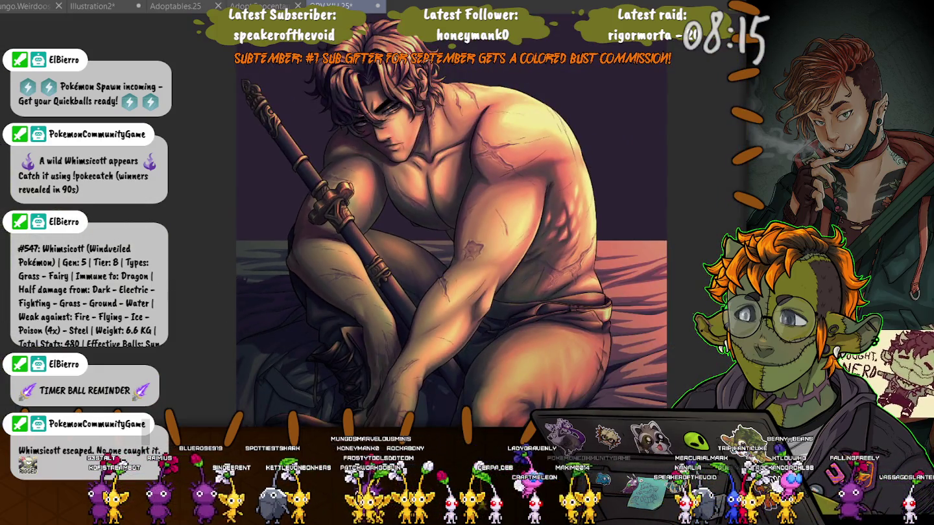
pyautogui.hotkey('ctrl', 's')
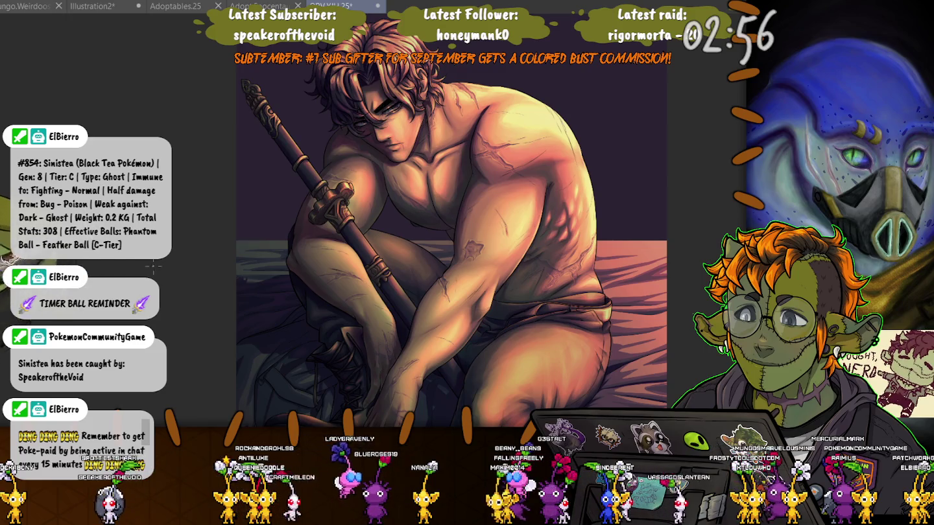
pyautogui.scroll(-3, 445, 221)
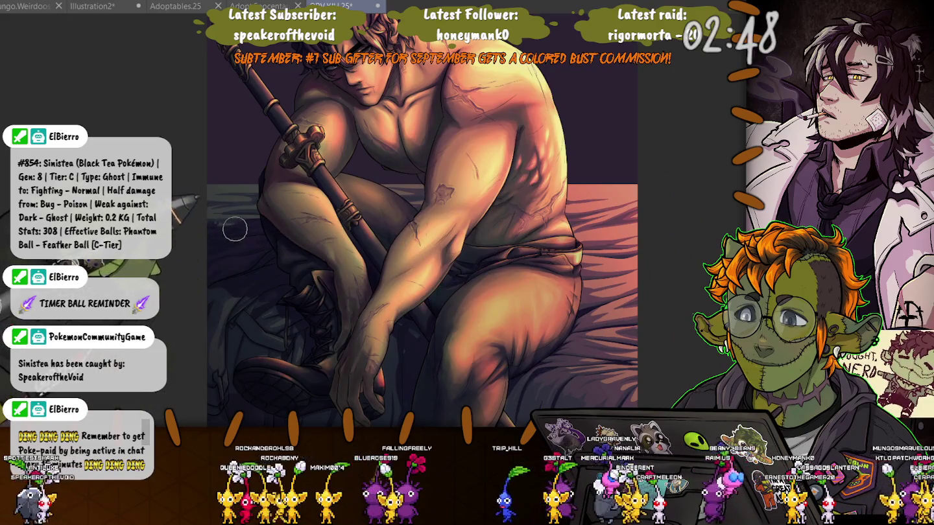
pyautogui.scroll(3, 232, 235)
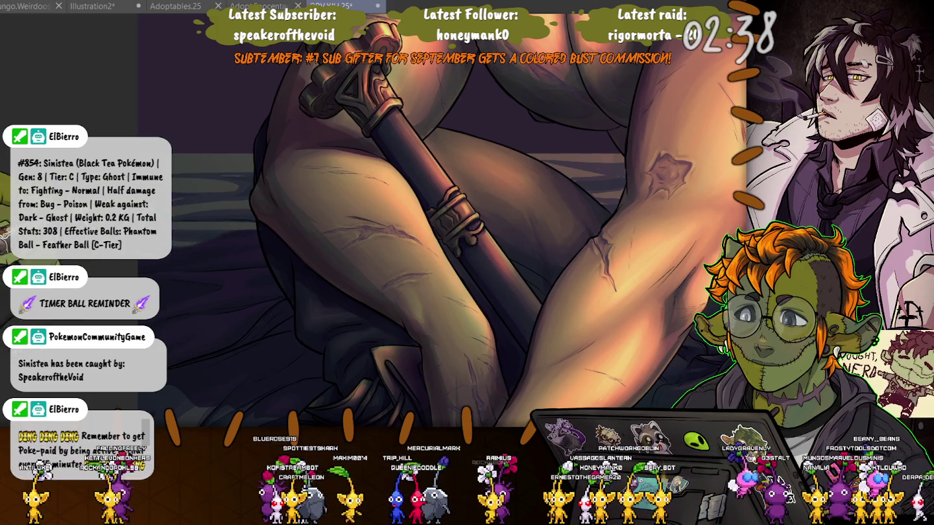
pyautogui.scroll(-3, 201, 286)
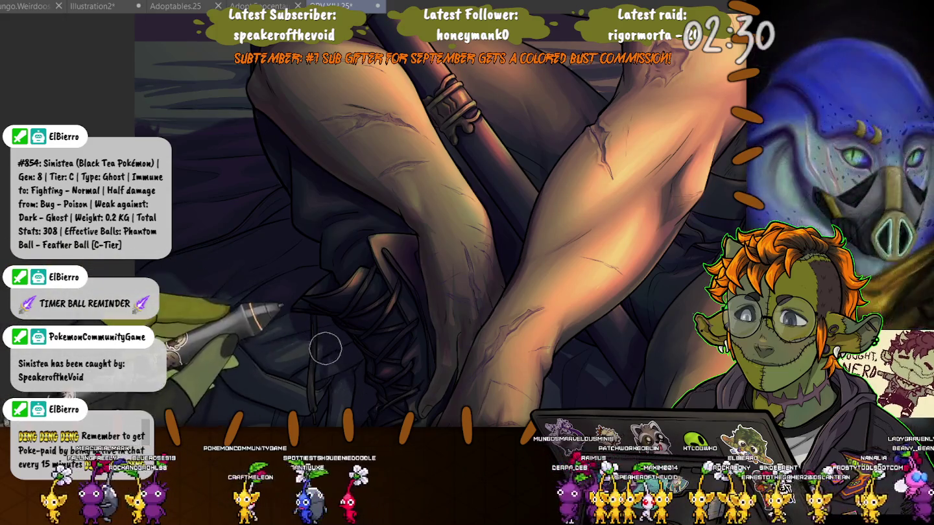
pyautogui.moveTo(331, 372); pyautogui.dragTo(280, 255)
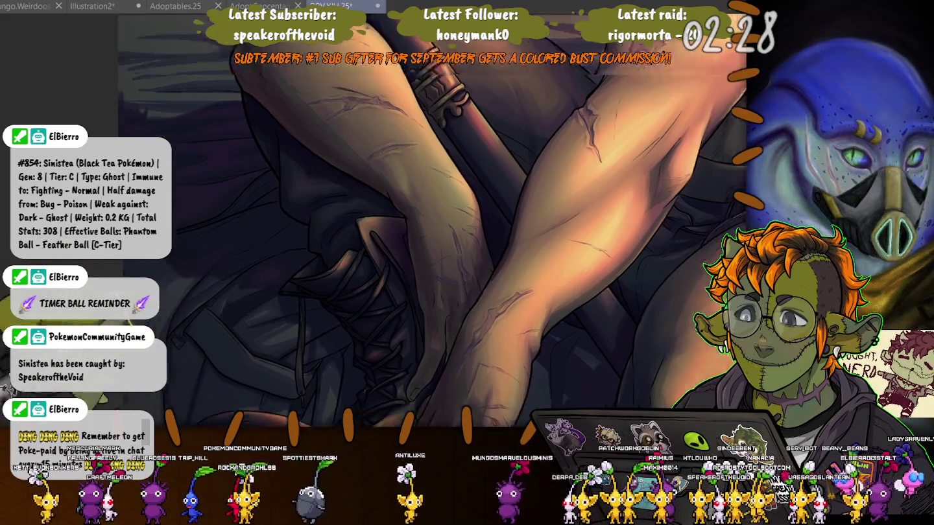
pyautogui.moveTo(505, 233)
pyautogui.mouseDown()
pyautogui.moveTo(455, 94)
pyautogui.moveTo(444, 264)
pyautogui.moveTo(462, 215)
pyautogui.moveTo(448, 307)
pyautogui.moveTo(431, 194)
pyautogui.moveTo(453, 143)
pyautogui.moveTo(444, 165)
pyautogui.moveTo(458, 317)
pyautogui.moveTo(429, 354)
pyautogui.moveTo(442, 329)
pyautogui.moveTo(396, 156)
pyautogui.moveTo(895, 168)
pyautogui.moveTo(901, 111)
pyautogui.moveTo(472, 308)
pyautogui.mouseUp()
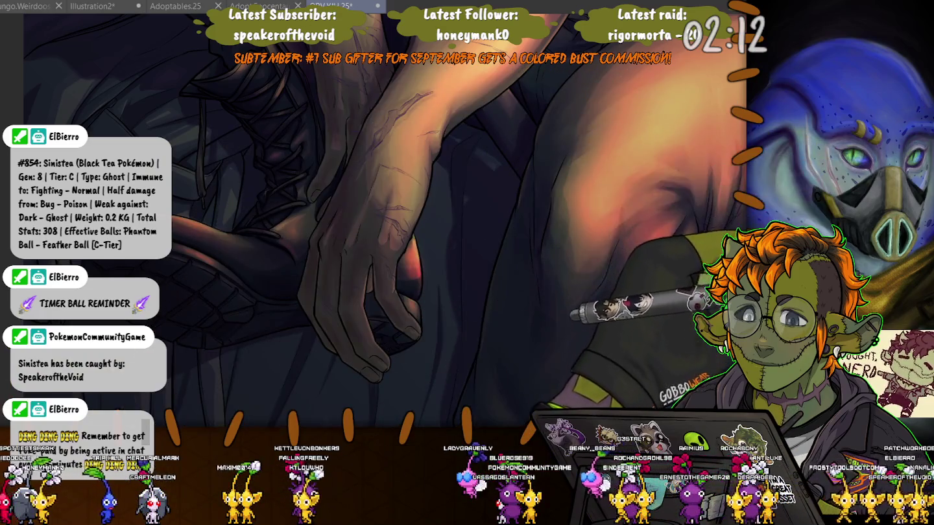
pyautogui.scroll(-3, 403, 316)
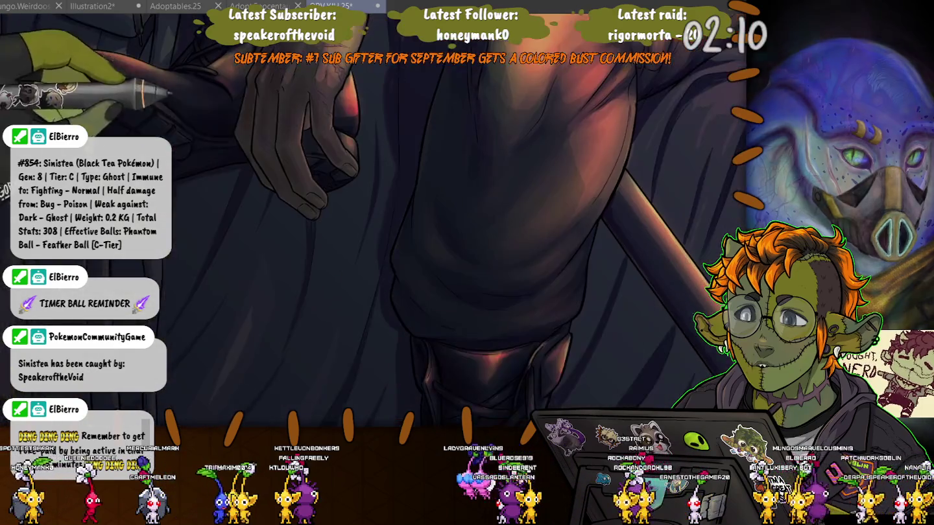
pyautogui.scroll(-3, 356, 187)
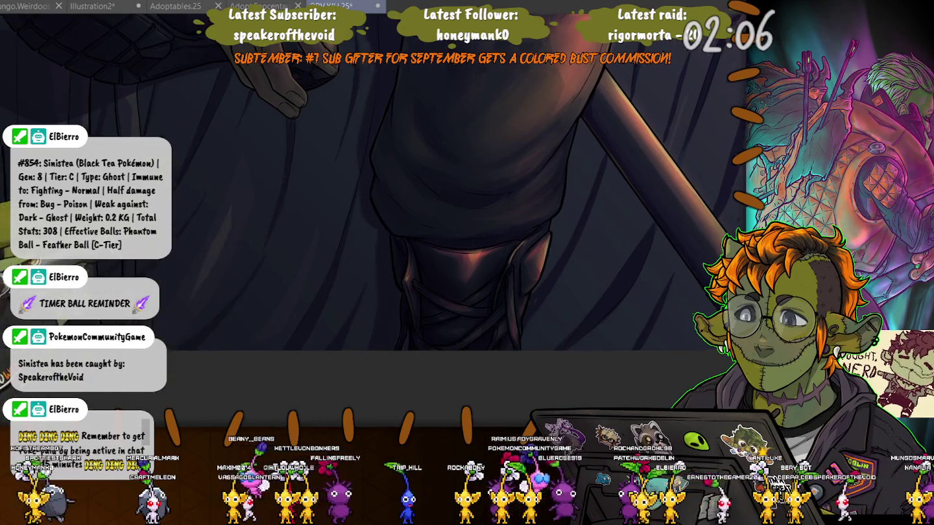
pyautogui.moveTo(371, 372); pyautogui.dragTo(570, 454)
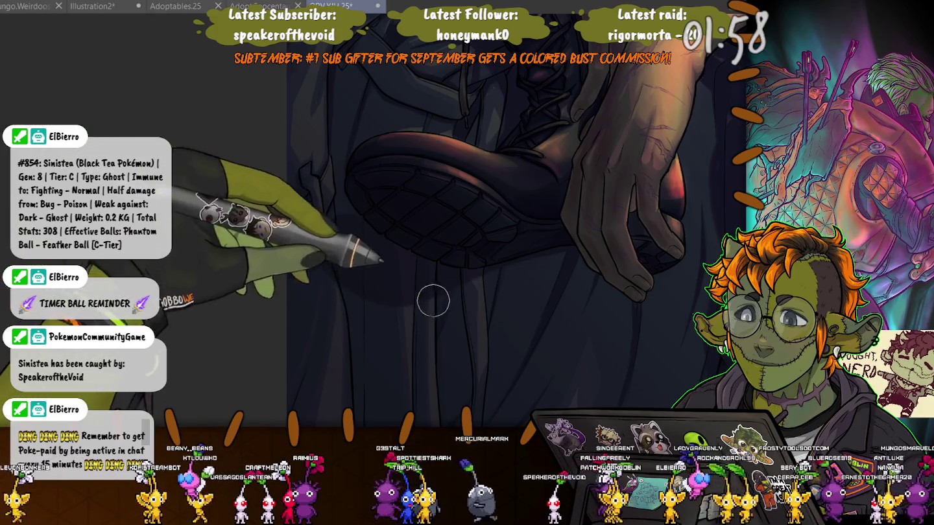
pyautogui.scroll(3, 445, 225)
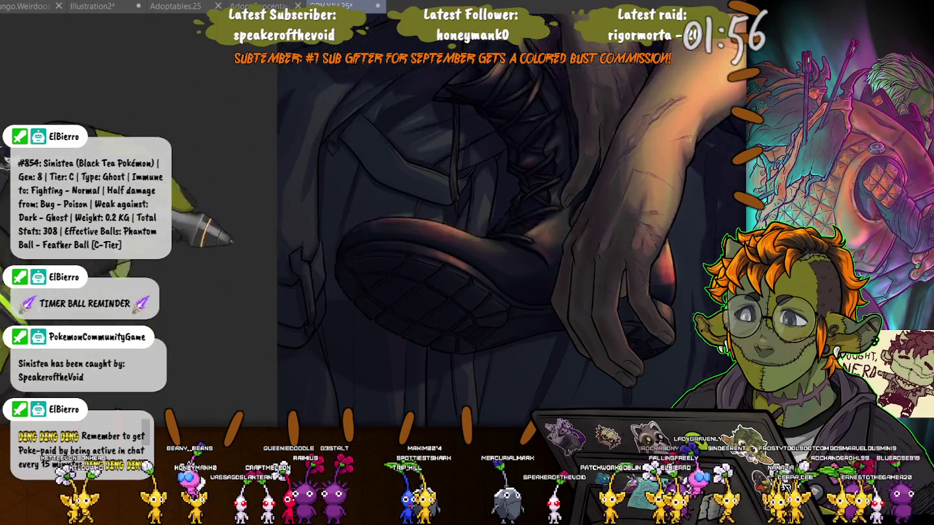
pyautogui.scroll(3, 327, 307)
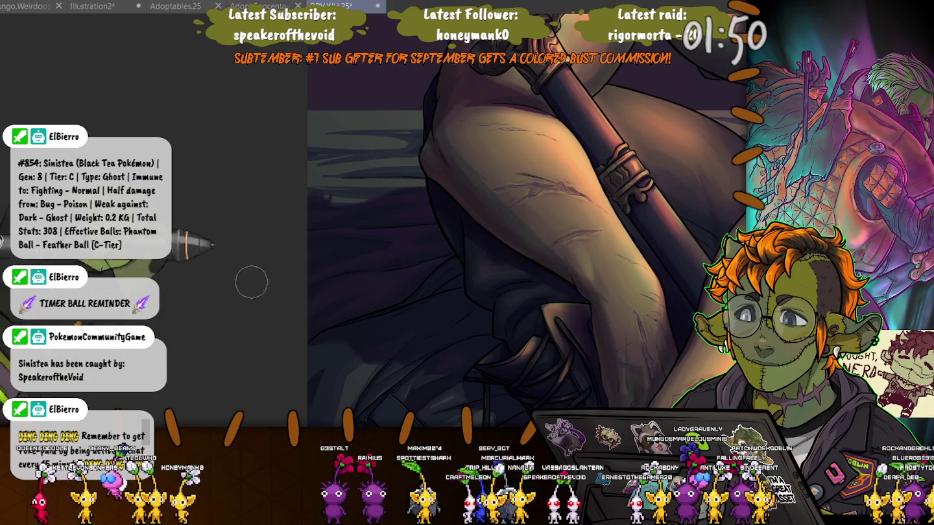
pyautogui.scroll(-3, 251, 282)
pyautogui.scroll(-2, 251, 282)
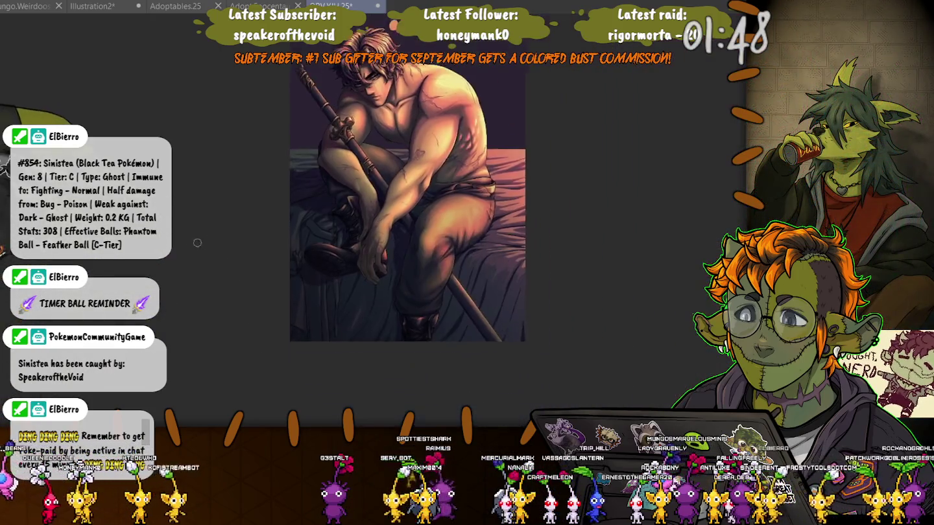
# Zoom in and pan the view across the dark cloak and its vertical strap.
pyautogui.scroll(3, 247, 188)
pyautogui.scroll(2, 253, 181)
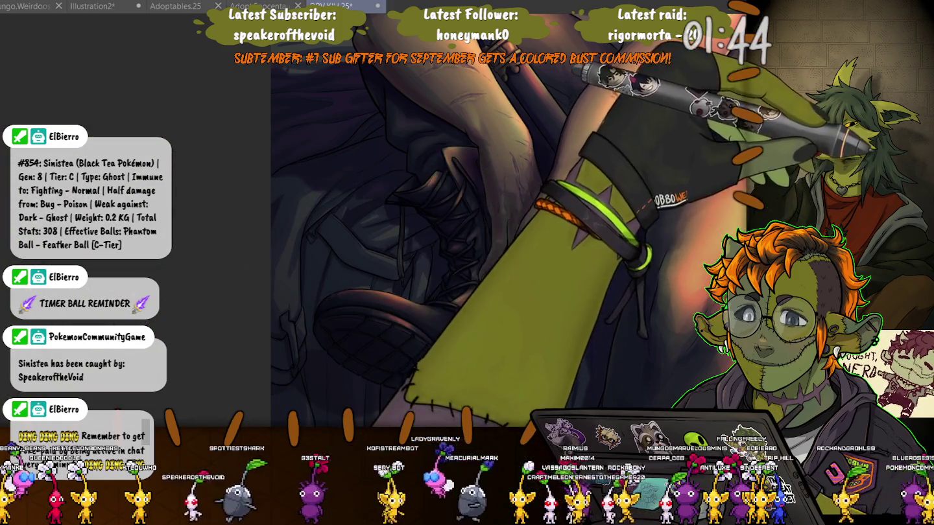
pyautogui.scroll(3, 548, 242)
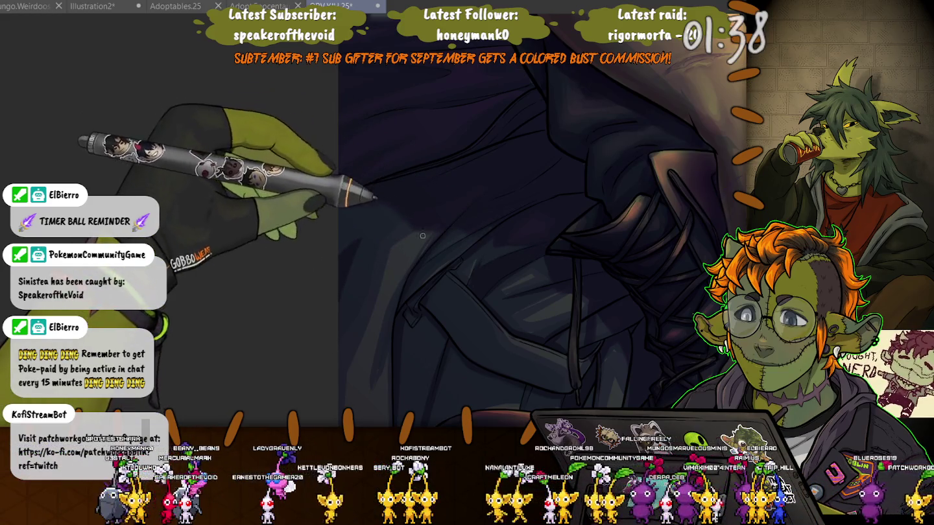
pyautogui.scroll(3, 422, 236)
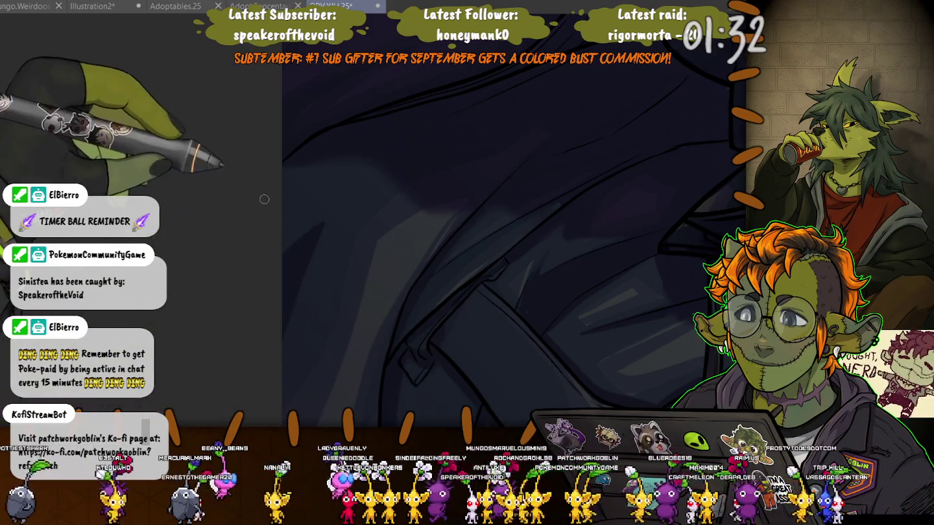
pyautogui.moveTo(264, 199); pyautogui.dragTo(342, 210)
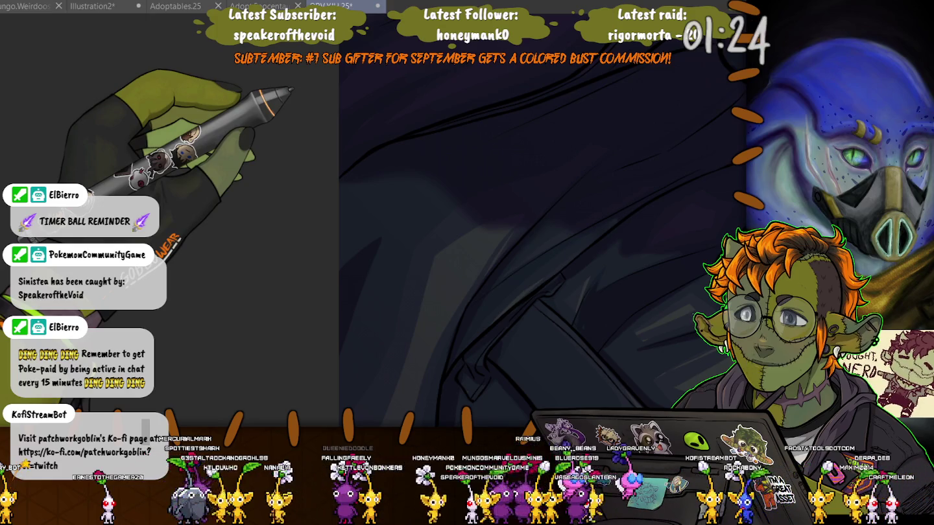
pyautogui.scroll(3, 539, 246)
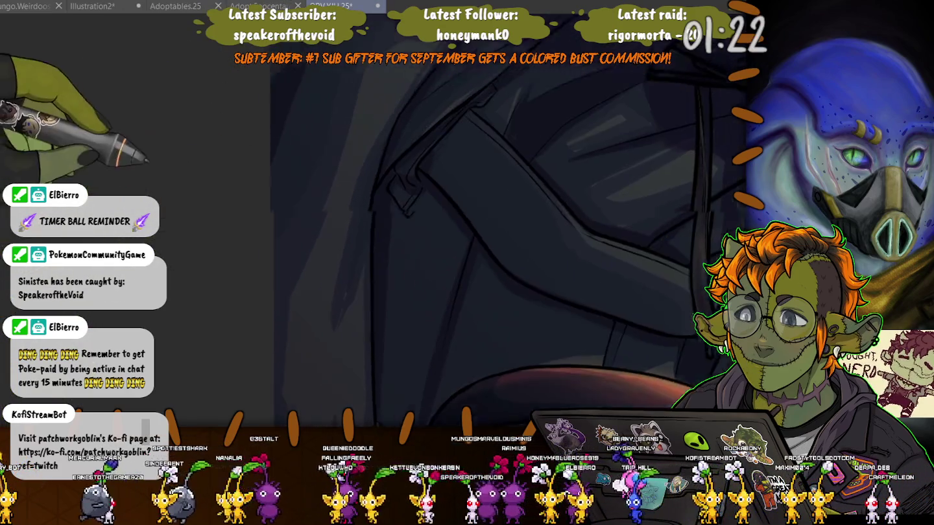
pyautogui.scroll(-1, 499, 252)
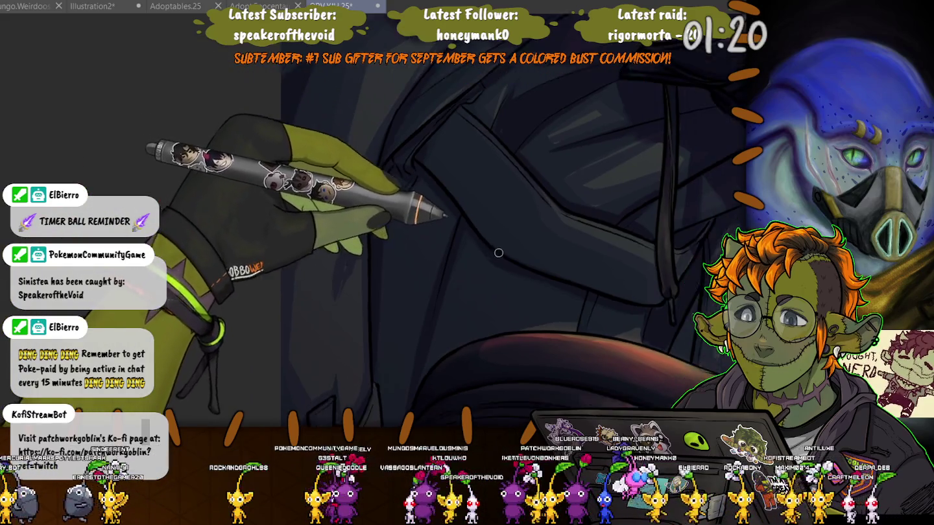
pyautogui.scroll(2, 578, 347)
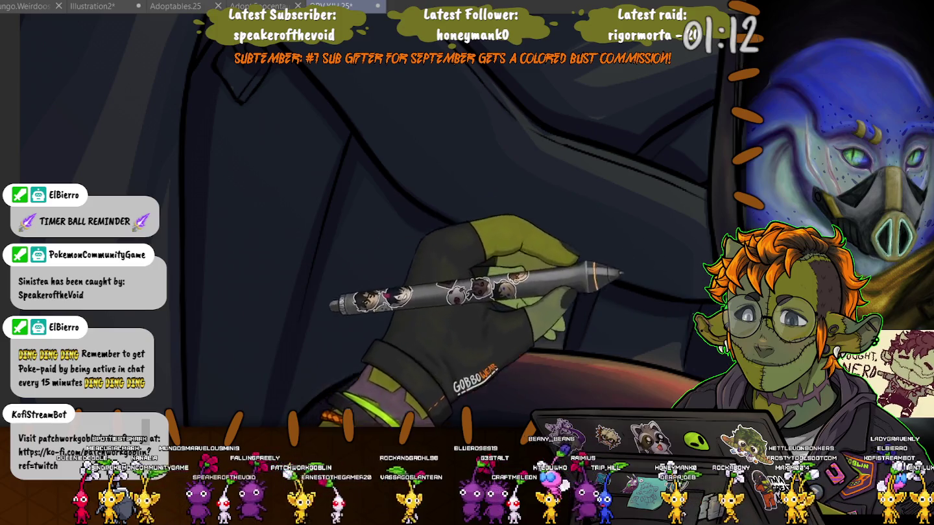
pyautogui.moveTo(761, 190); pyautogui.dragTo(567, 190)
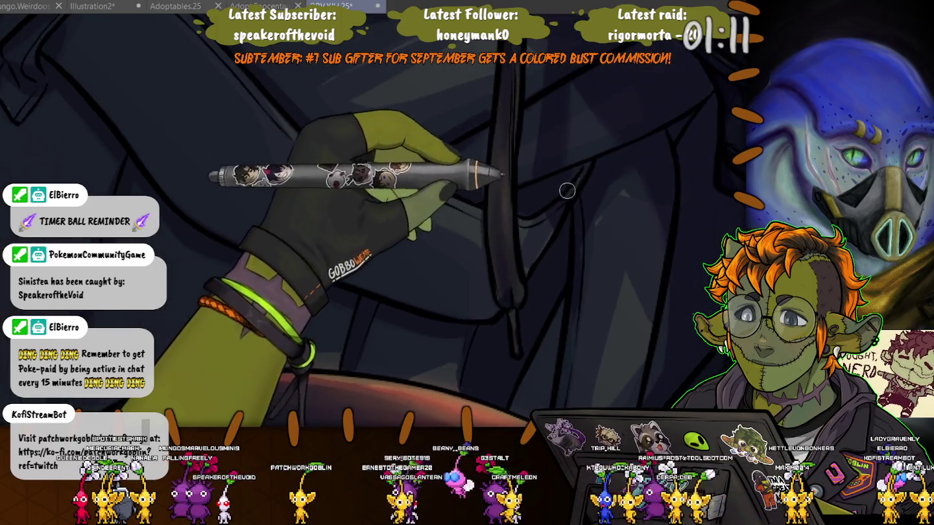
pyautogui.moveTo(567, 190); pyautogui.dragTo(522, 180)
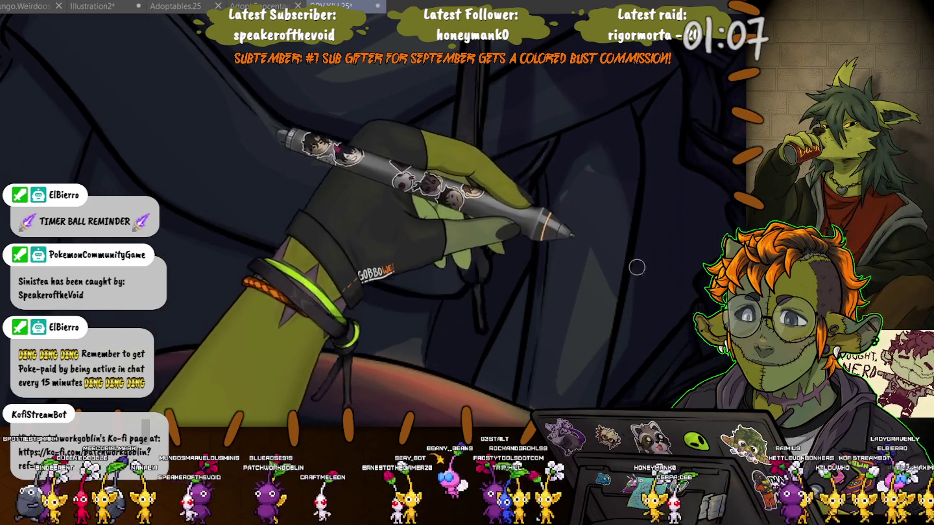
pyautogui.moveTo(636, 266); pyautogui.dragTo(627, 208)
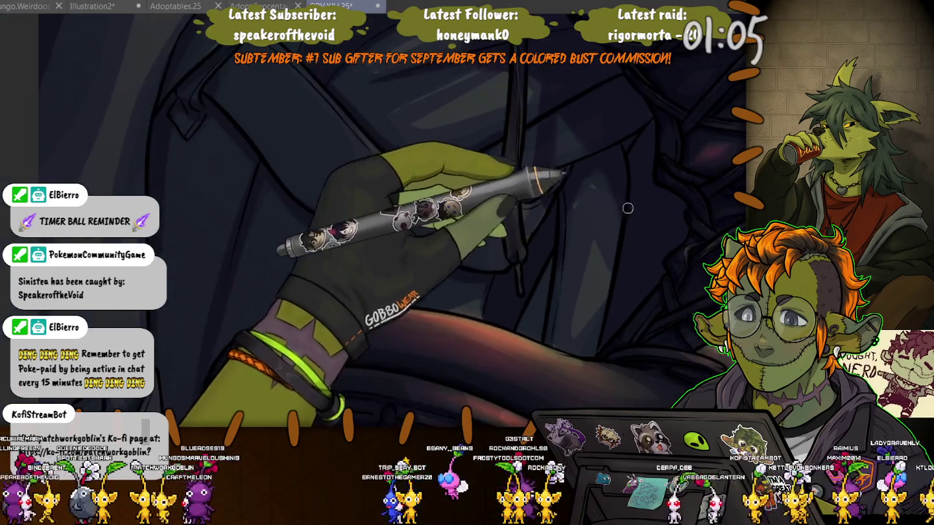
pyautogui.moveTo(652, 246)
pyautogui.mouseDown()
pyautogui.moveTo(536, 347)
pyautogui.moveTo(746, 350)
pyautogui.mouseUp()
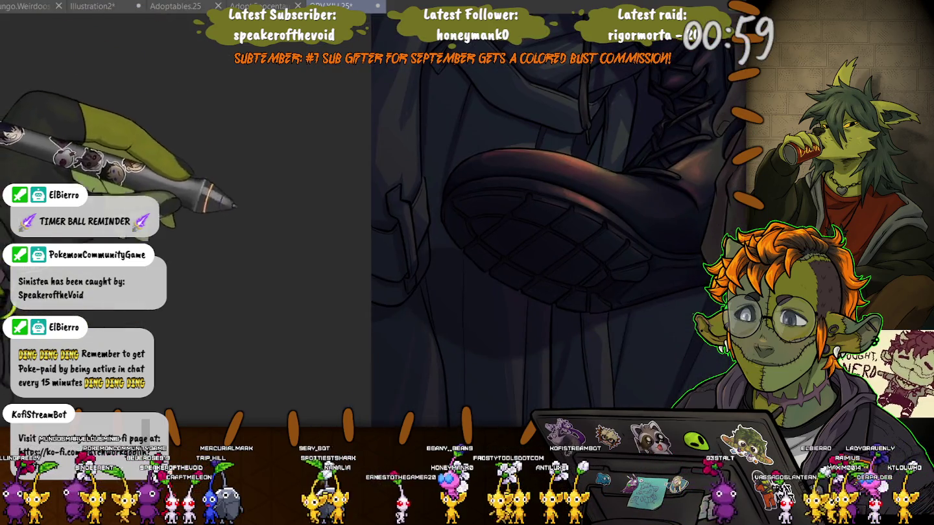
# Bring the curtain folds into view and lasso along the cloak's curved lower edge.
pyautogui.moveTo(428, 311); pyautogui.dragTo(428, 223)
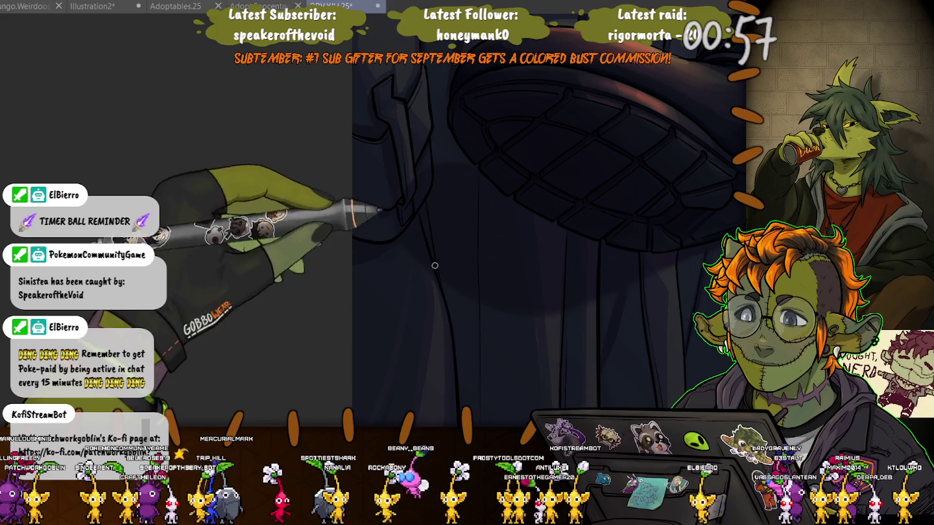
pyautogui.moveTo(442, 264); pyautogui.dragTo(435, 97)
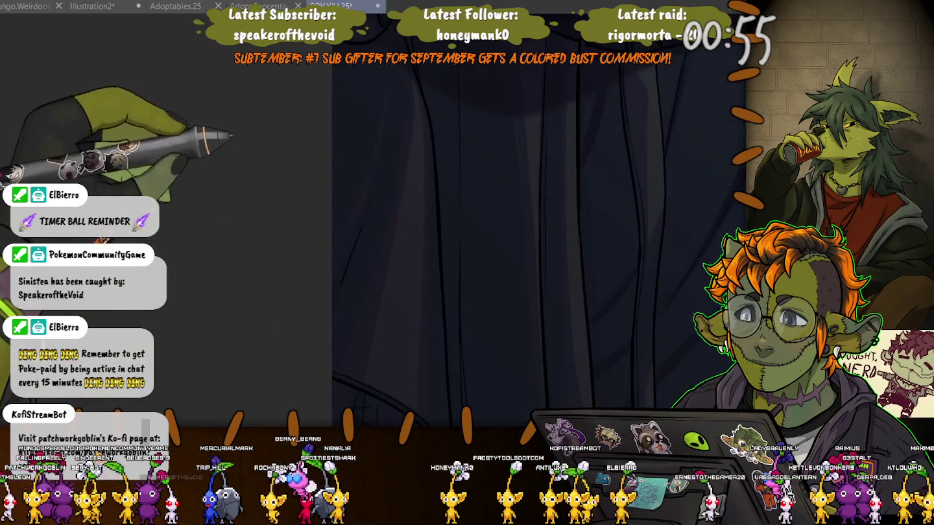
pyautogui.moveTo(479, 298); pyautogui.dragTo(478, 285)
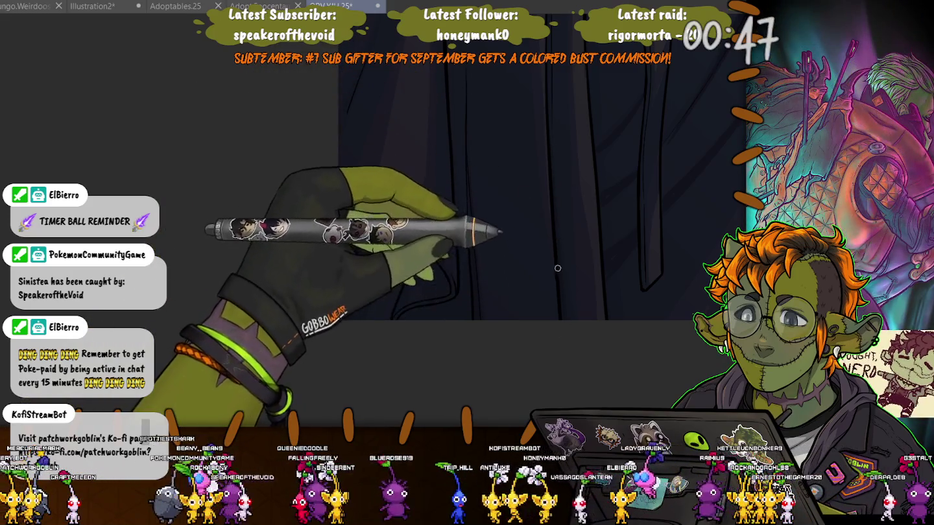
pyautogui.scroll(-3, 424, 237)
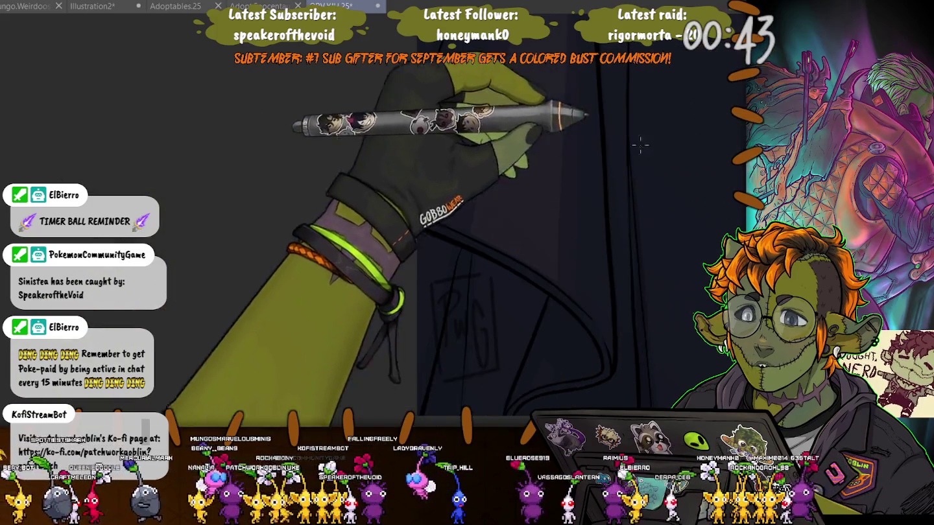
pyautogui.moveTo(418, 227)
pyautogui.mouseDown()
pyautogui.moveTo(599, 342)
pyautogui.moveTo(428, 397)
pyautogui.mouseUp()
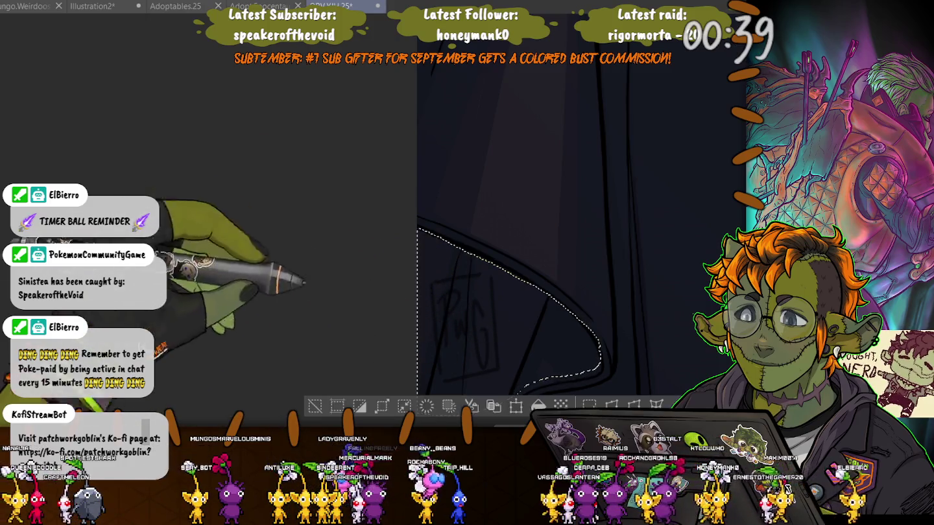
# Drop the cloak edge selection and zoom in on the cloak folds.
pyautogui.scroll(-3, 303, 282)
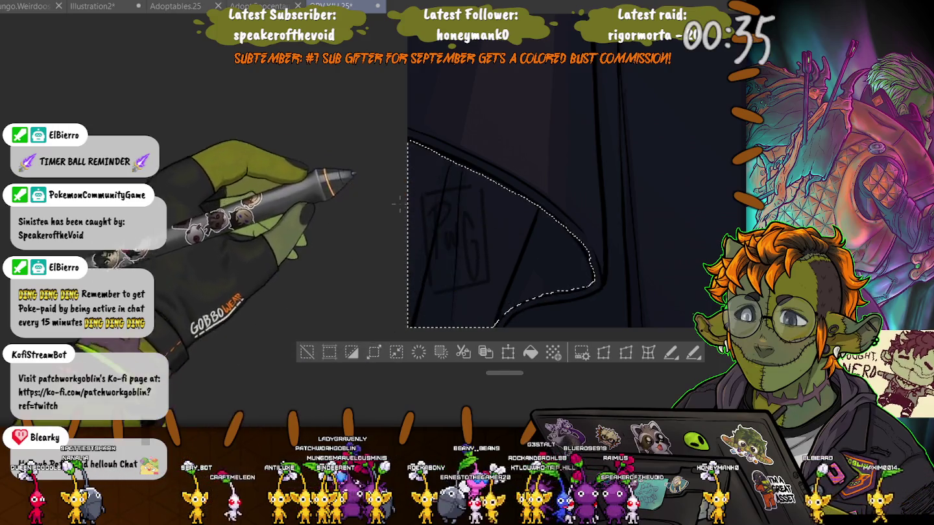
pyautogui.hotkey('ctrl', 'd')
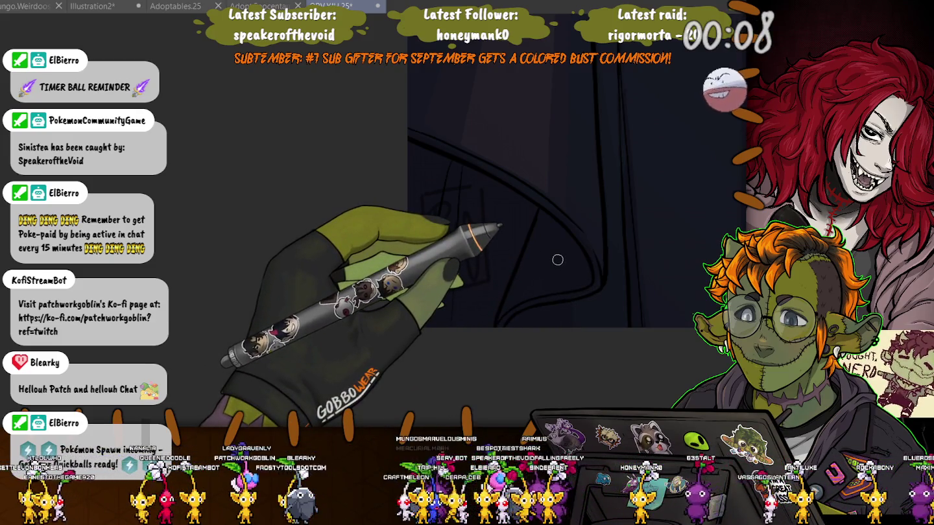
pyautogui.scroll(5, 558, 260)
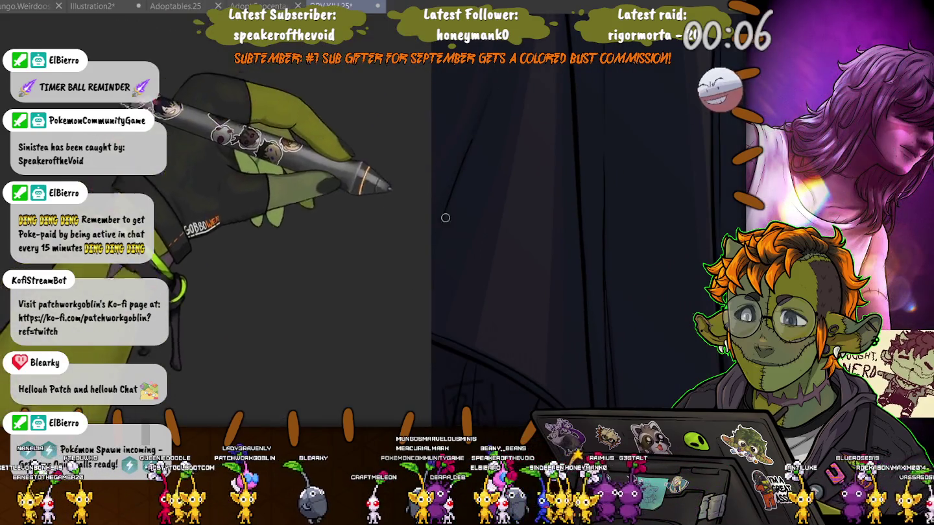
pyautogui.scroll(-2, 336, 150)
pyautogui.scroll(-2, 336, 151)
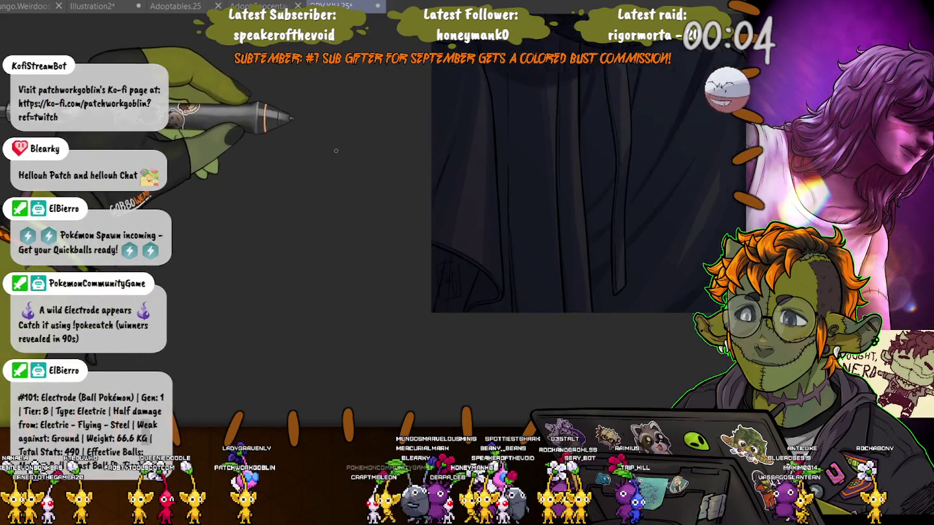
pyautogui.scroll(3, 336, 150)
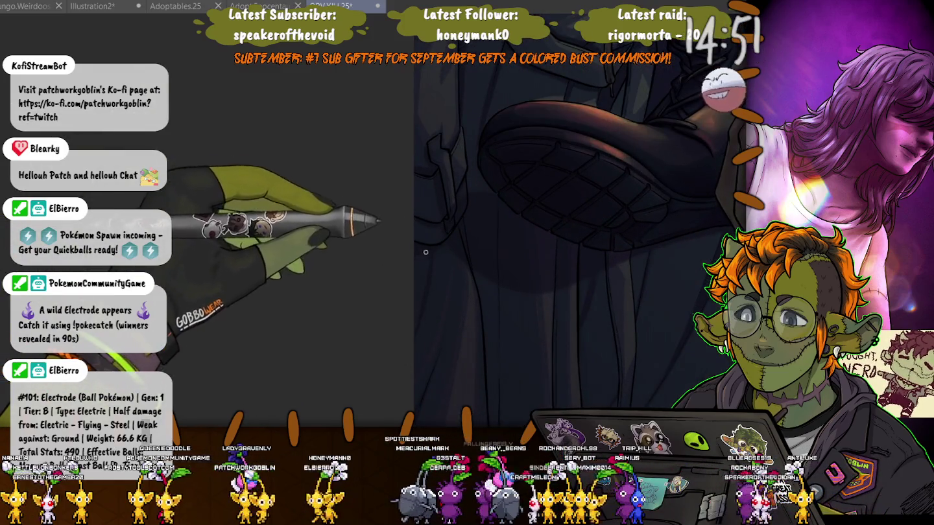
# Lasso a thin strip along a cloak fold, redrawing the selection once.
pyautogui.moveTo(425, 252); pyautogui.dragTo(438, 257)
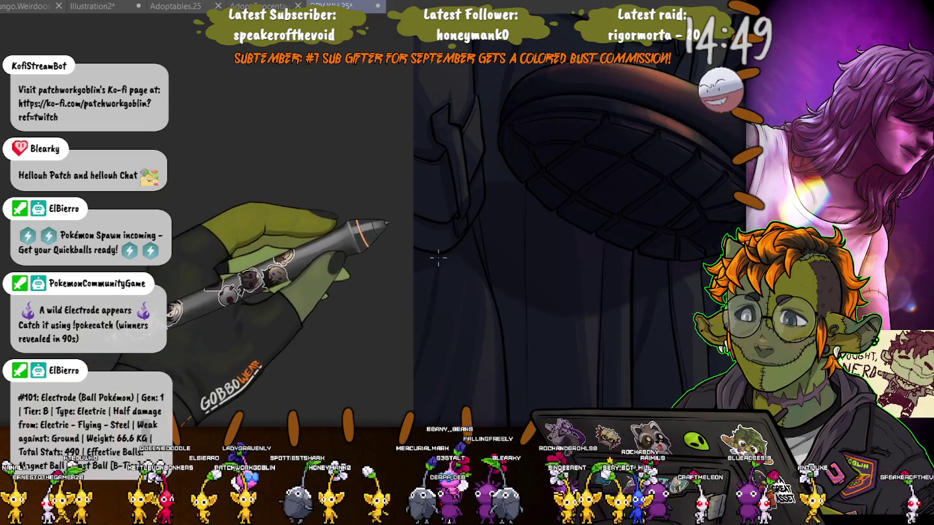
pyautogui.moveTo(438, 258); pyautogui.dragTo(422, 343)
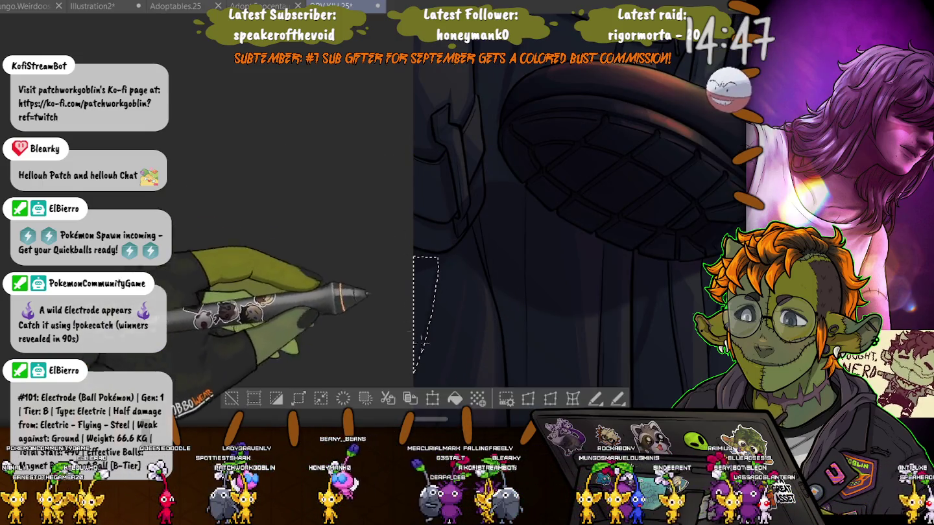
pyautogui.hotkey('ctrl', 'd')
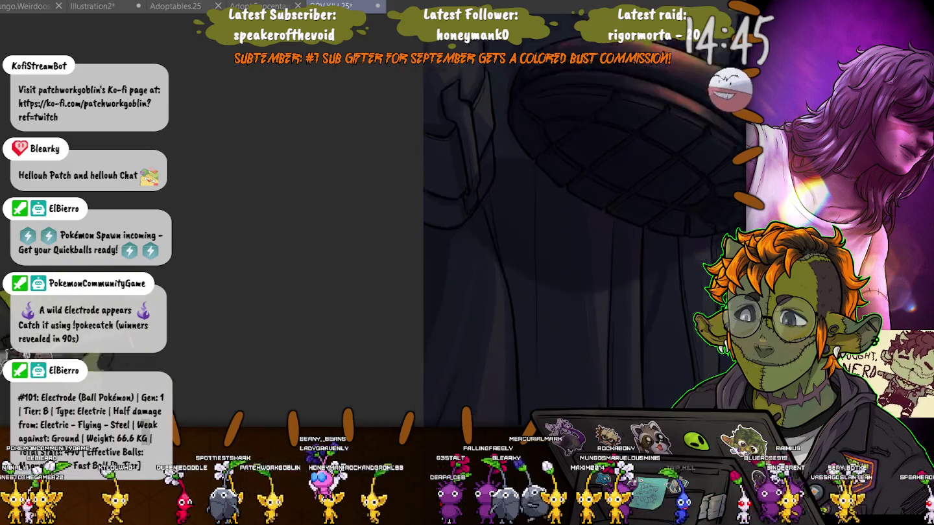
pyautogui.moveTo(526, 145)
pyautogui.mouseDown()
pyautogui.moveTo(464, 292)
pyautogui.moveTo(476, 298)
pyautogui.mouseUp()
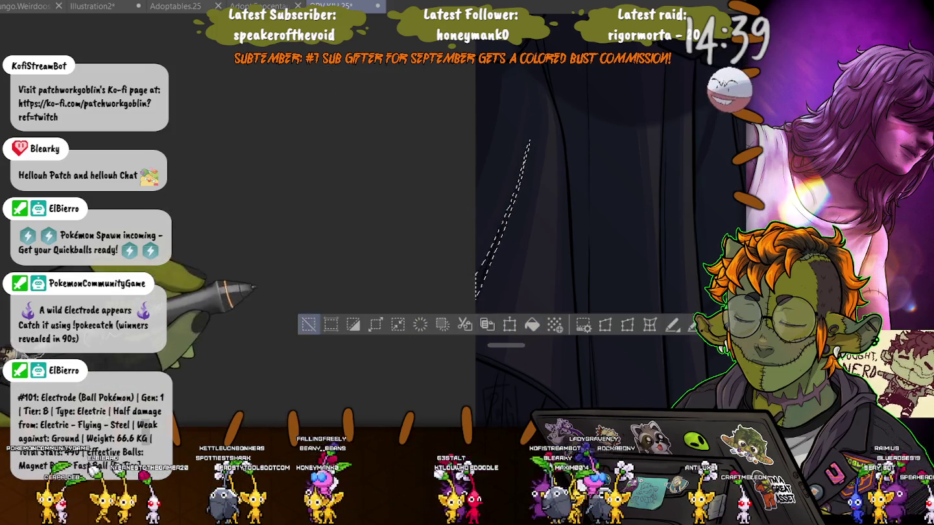
# Deselect, straighten and inspect the cloak folds, then zoom out to the man's torso and legs.
pyautogui.hotkey('ctrl', 'd')
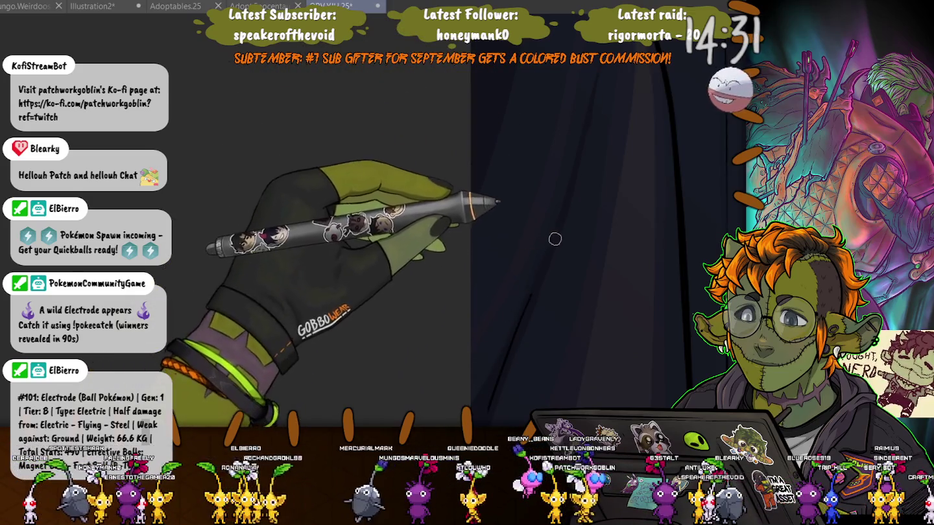
pyautogui.moveTo(468, 405); pyautogui.dragTo(555, 174)
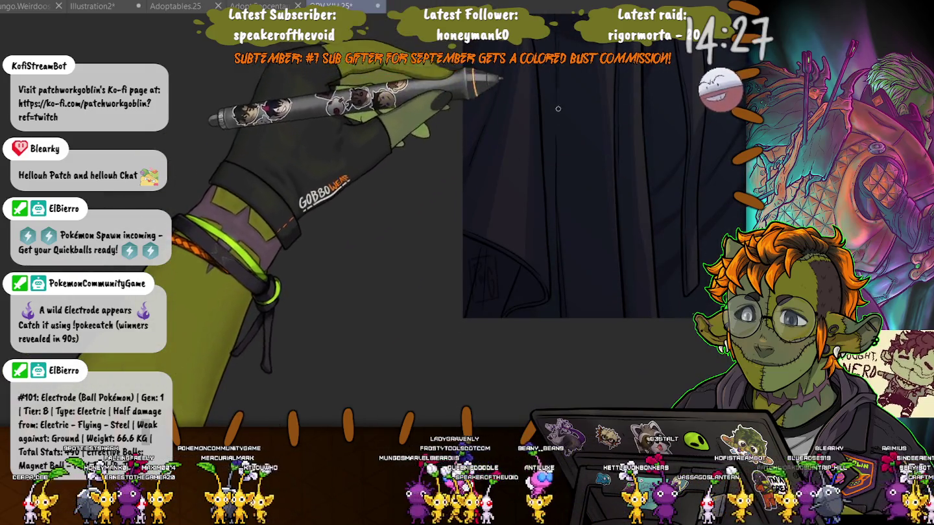
pyautogui.moveTo(557, 186); pyautogui.dragTo(567, 152)
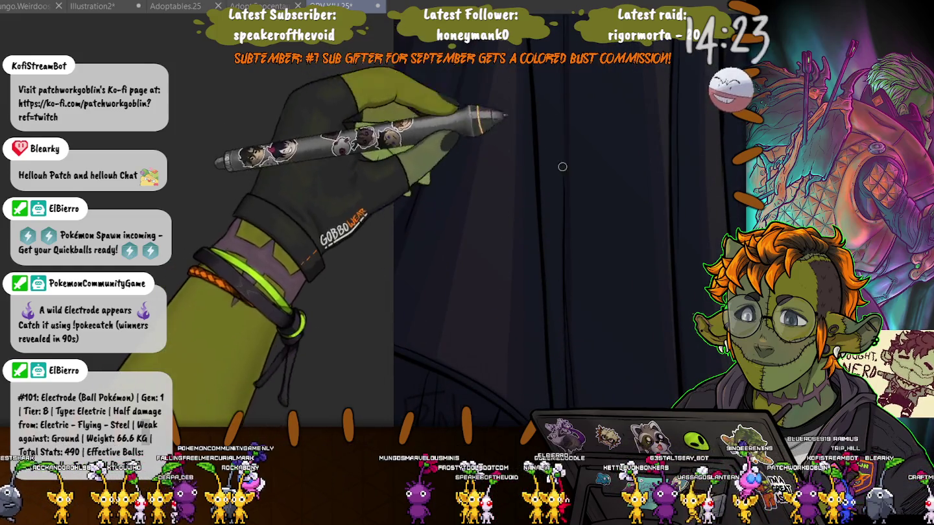
pyautogui.moveTo(674, 254); pyautogui.dragTo(622, 254)
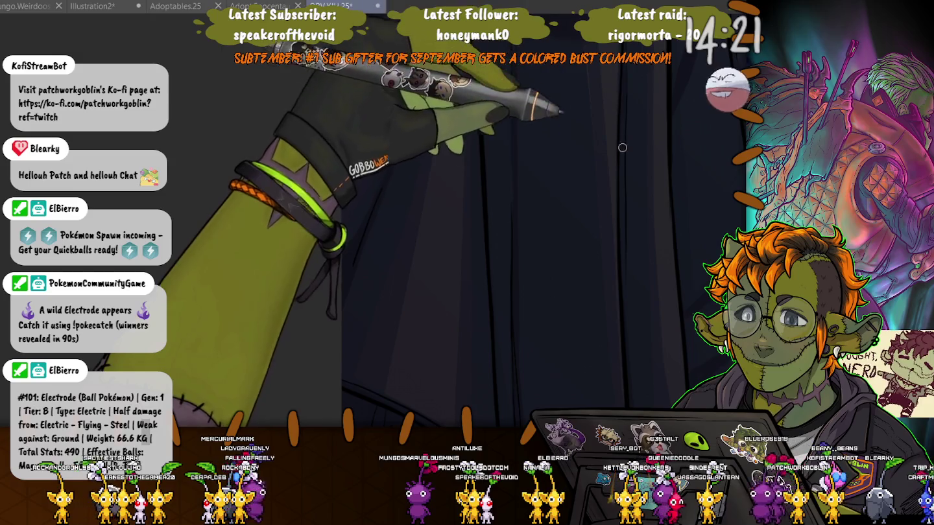
pyautogui.moveTo(622, 254)
pyautogui.mouseDown()
pyautogui.moveTo(584, 132)
pyautogui.moveTo(479, 125)
pyautogui.mouseUp()
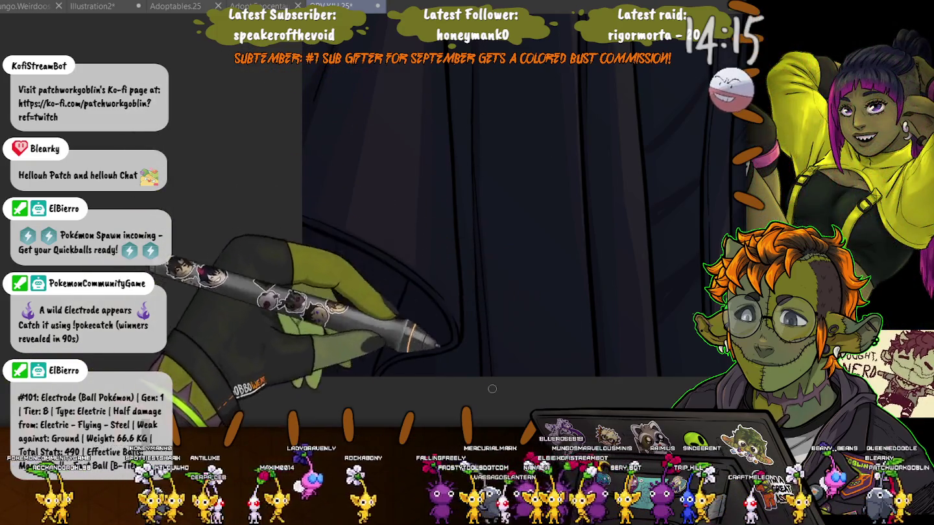
pyautogui.moveTo(477, 243); pyautogui.dragTo(581, 273)
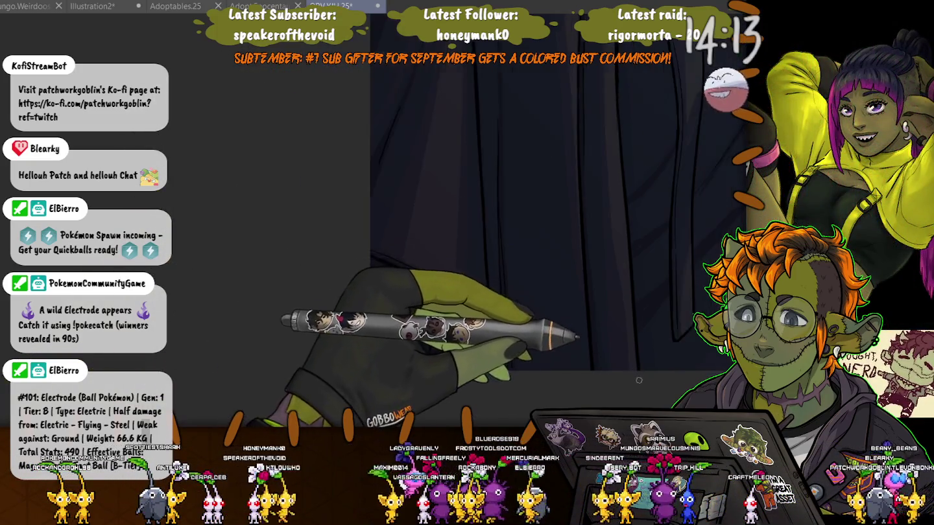
pyautogui.moveTo(675, 286); pyautogui.dragTo(545, 284)
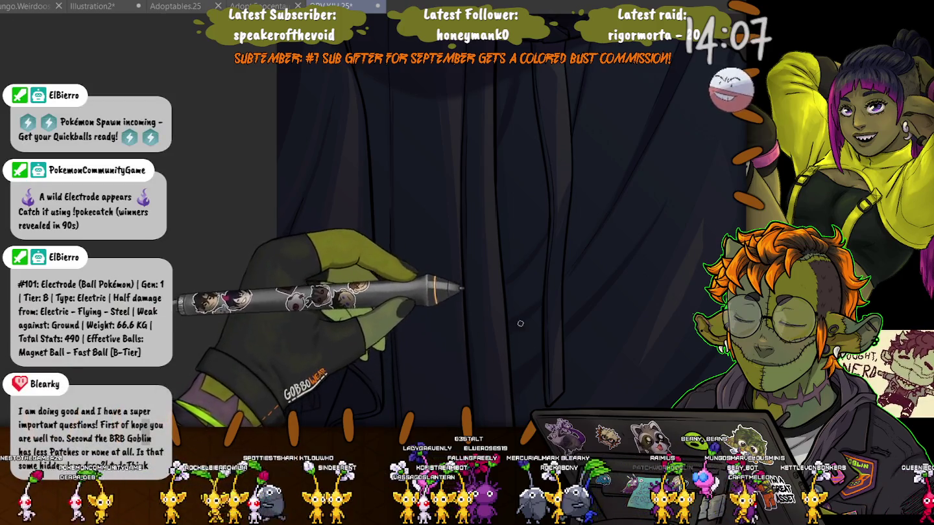
pyautogui.moveTo(510, 323)
pyautogui.mouseDown()
pyautogui.moveTo(479, 288)
pyautogui.moveTo(294, 170)
pyautogui.mouseUp()
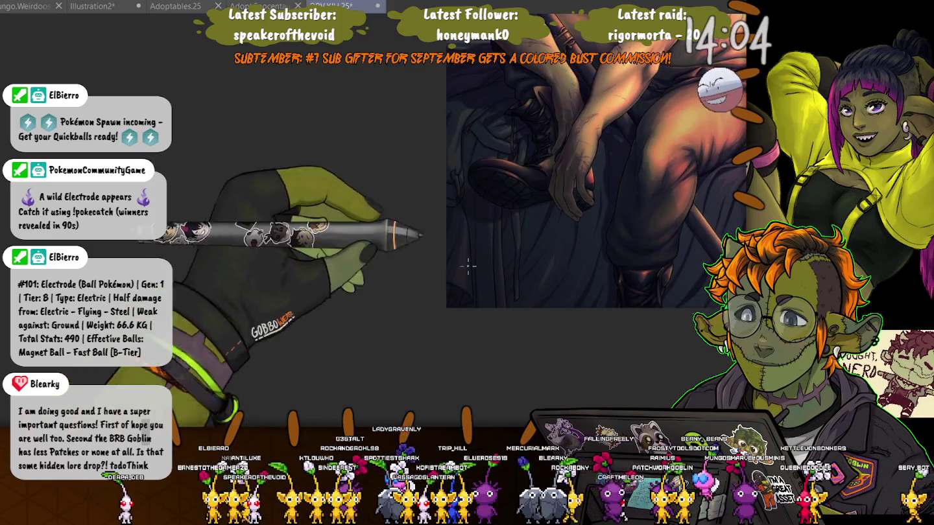
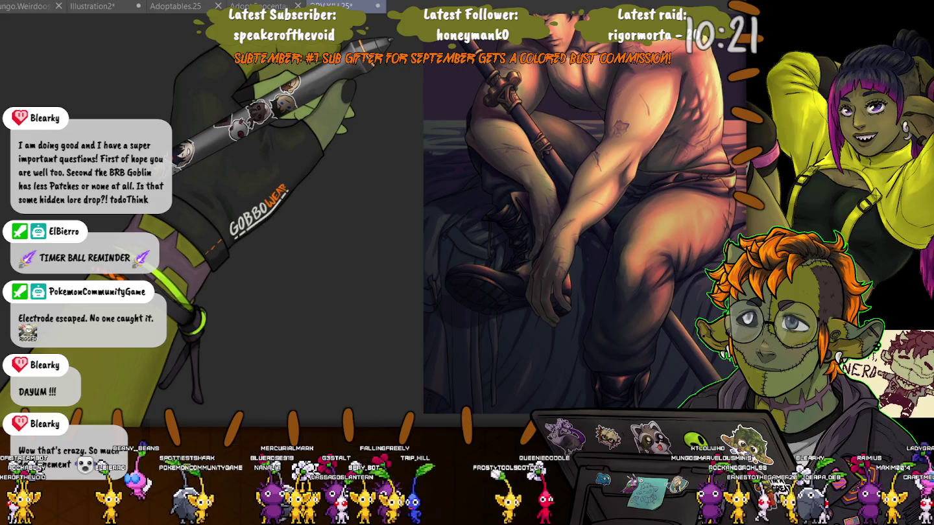
# Load '2 GFrame' from the avatar's character list as the active character.
pyautogui.doubleClick(510, 244)
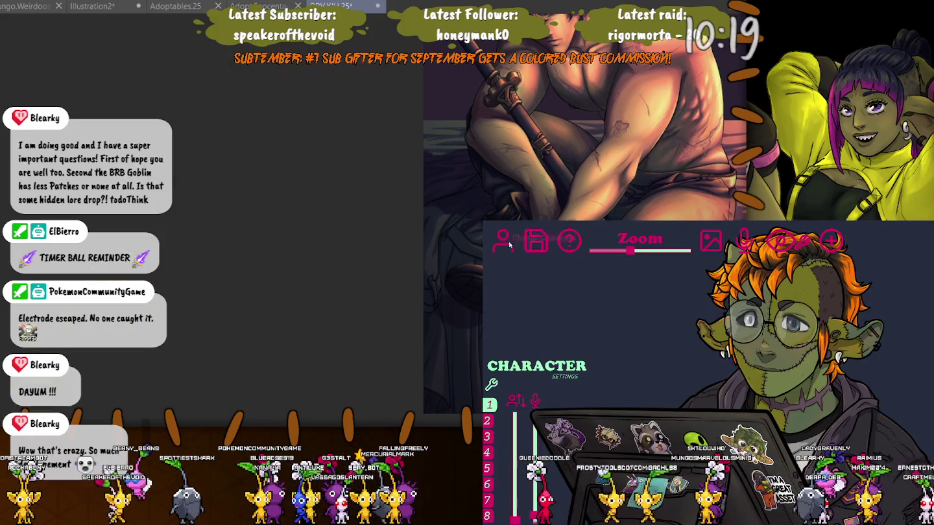
pyautogui.click(507, 244)
pyautogui.scroll(-1, 519, 273)
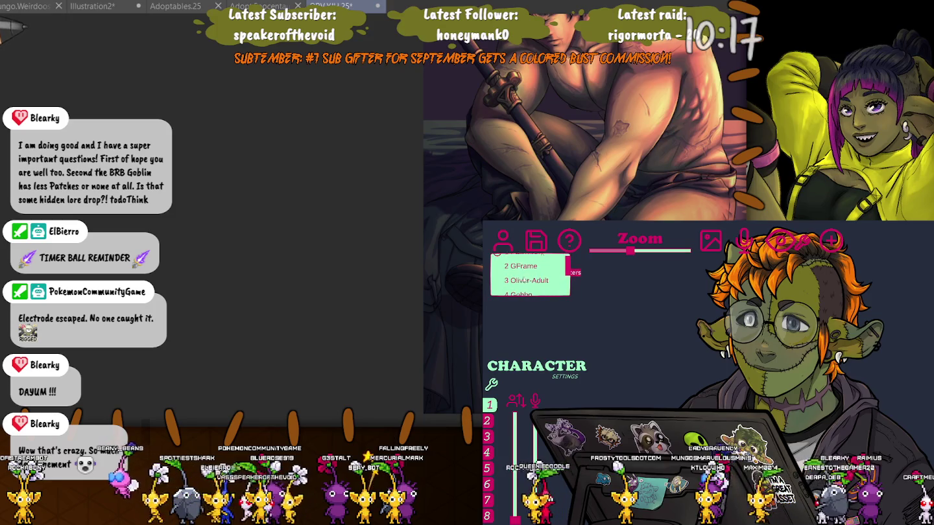
pyautogui.click(518, 258)
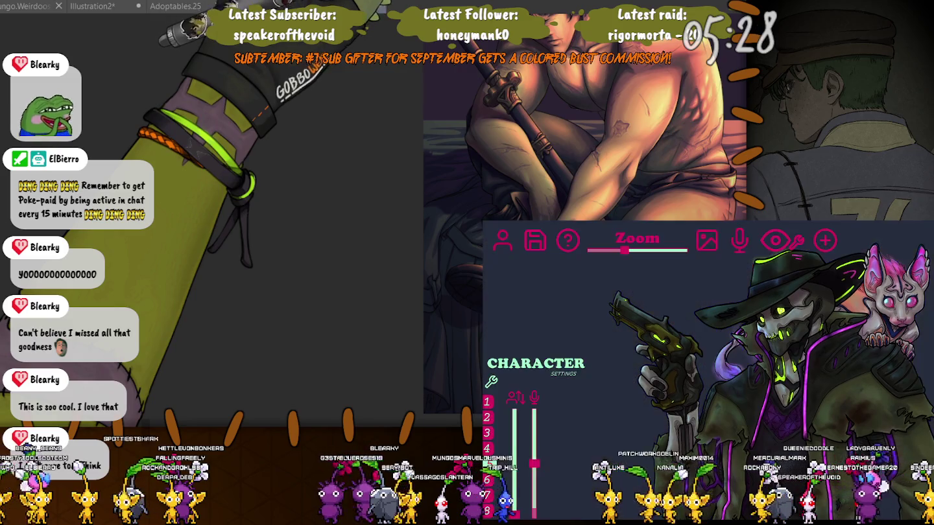
# Load the orange-haired character in the black hoodie from the saved avatar list.
pyautogui.click(499, 245)
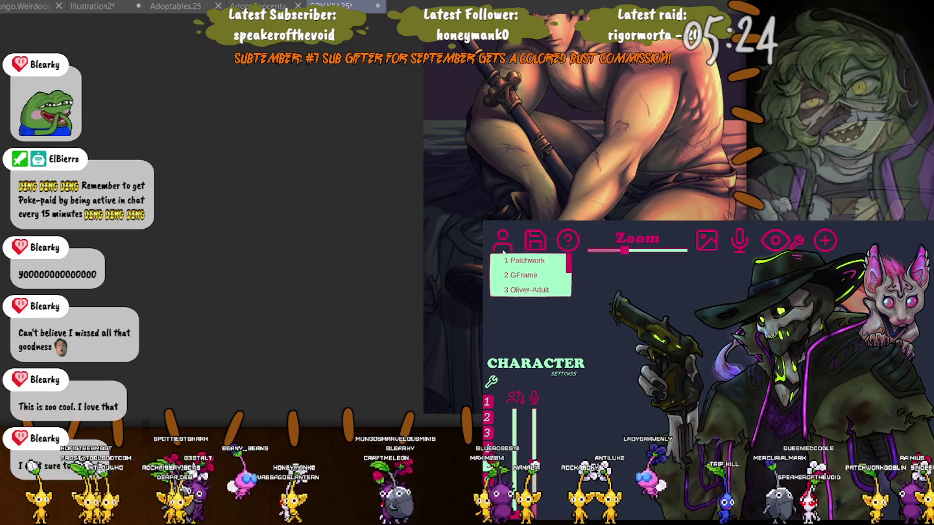
pyautogui.click(512, 254)
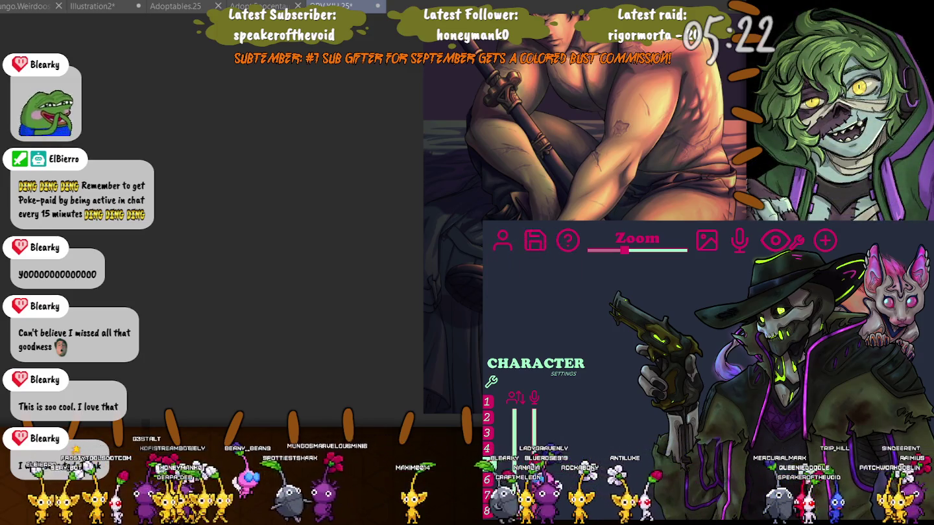
pyautogui.click(502, 241)
pyautogui.click(522, 260)
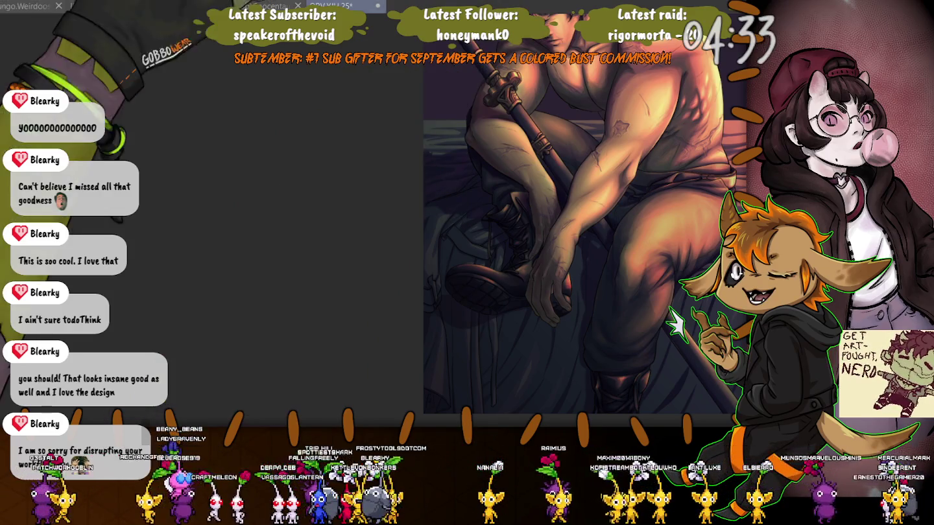
# Pan the canvas up to the man's head and close the floating reference image.
pyautogui.moveTo(357, 194); pyautogui.dragTo(168, 230)
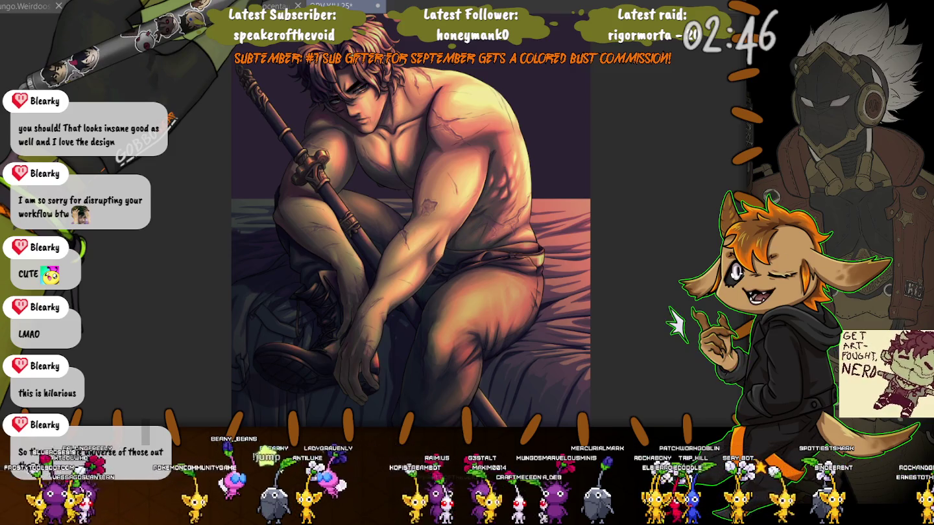
pyautogui.click(3, 30)
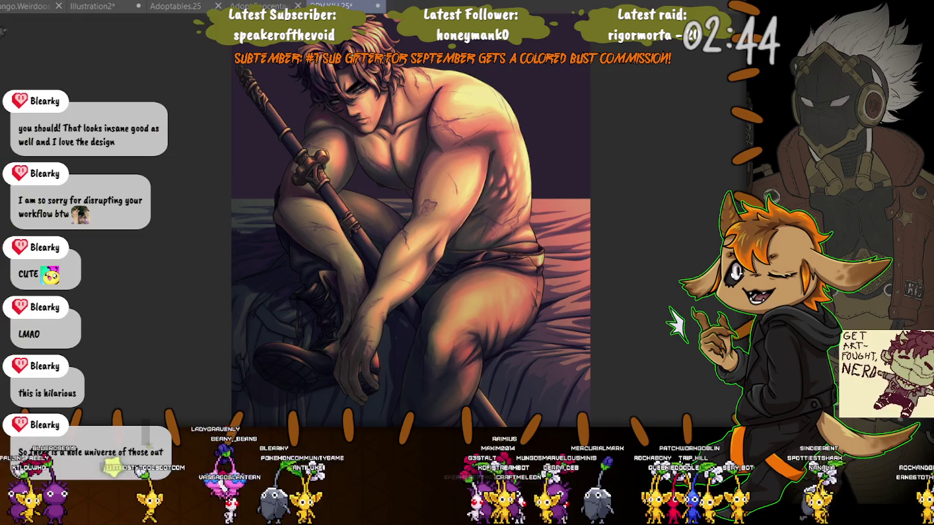